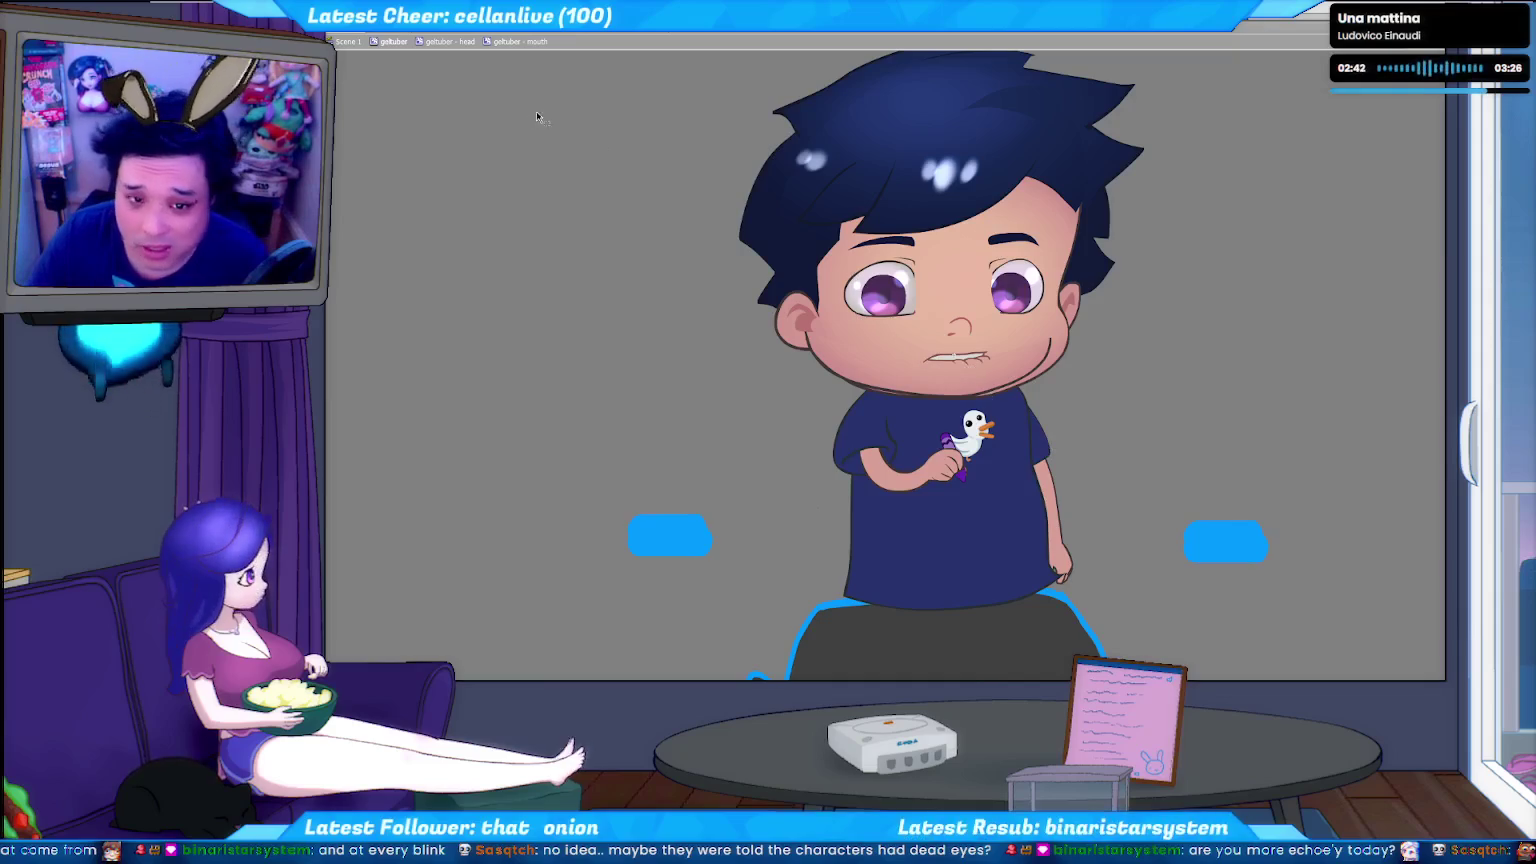
# Scroll through the avatar's face-tracking script, then move past the egg and chicken references to YouTube.
pyautogui.press('F9')
pyautogui.scroll(-5, 737, 485)
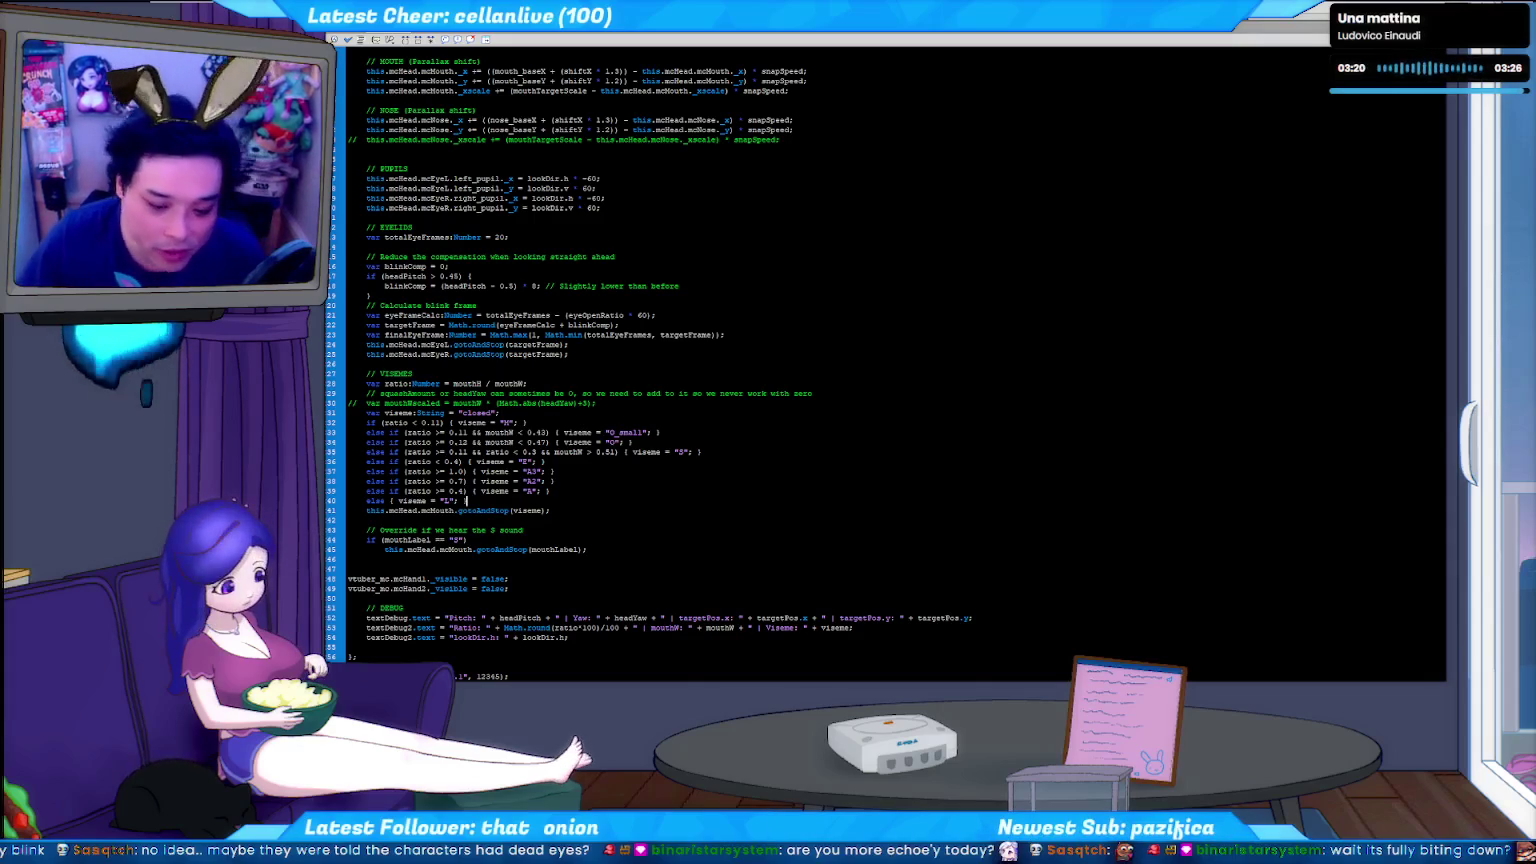
pyautogui.hotkey('alt', 'Tab')
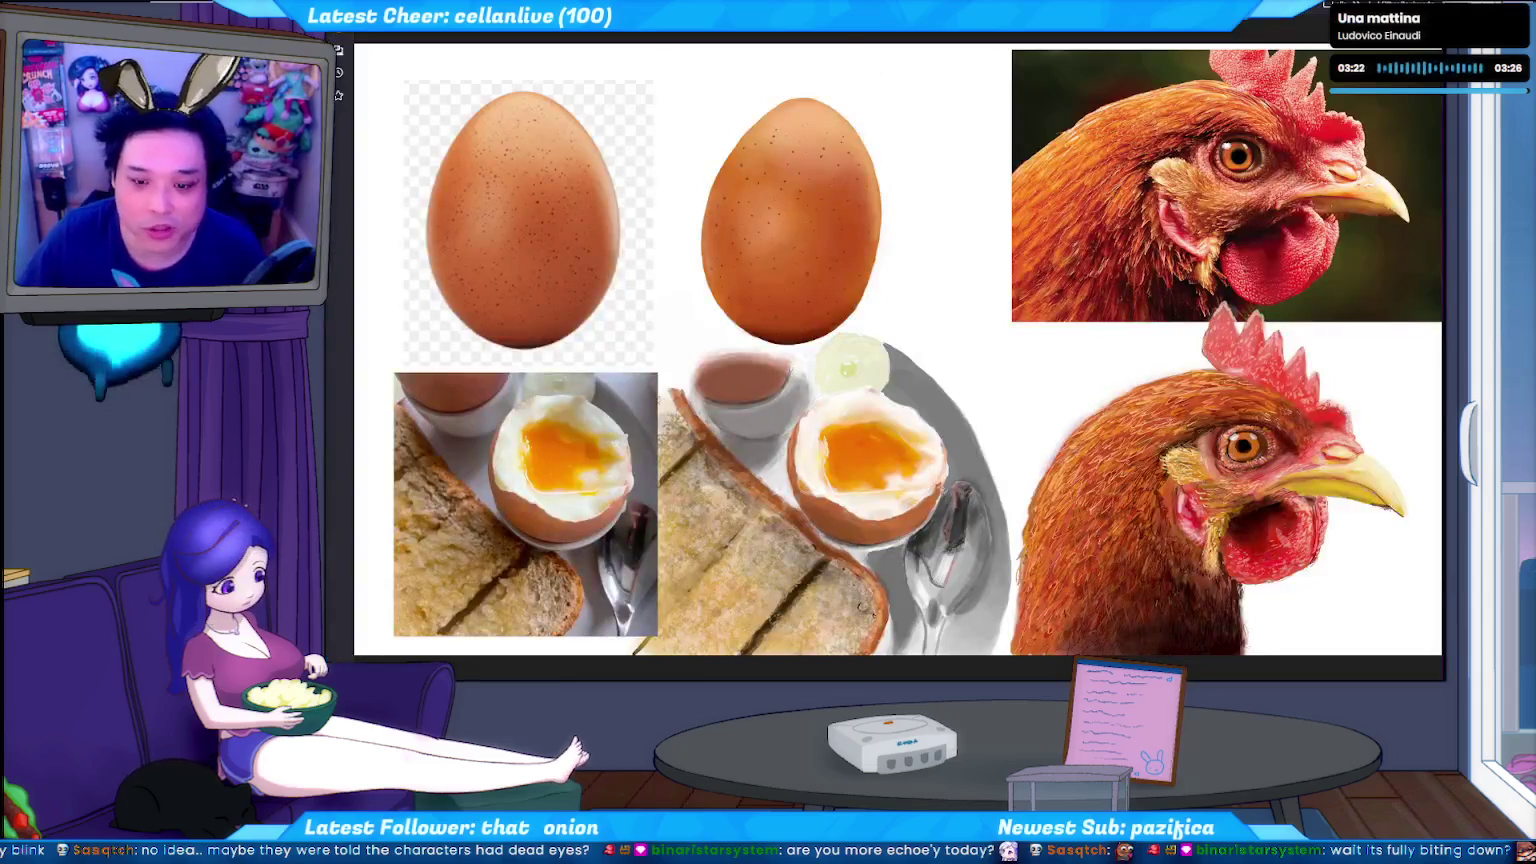
pyautogui.hotkey('alt', 'Tab')
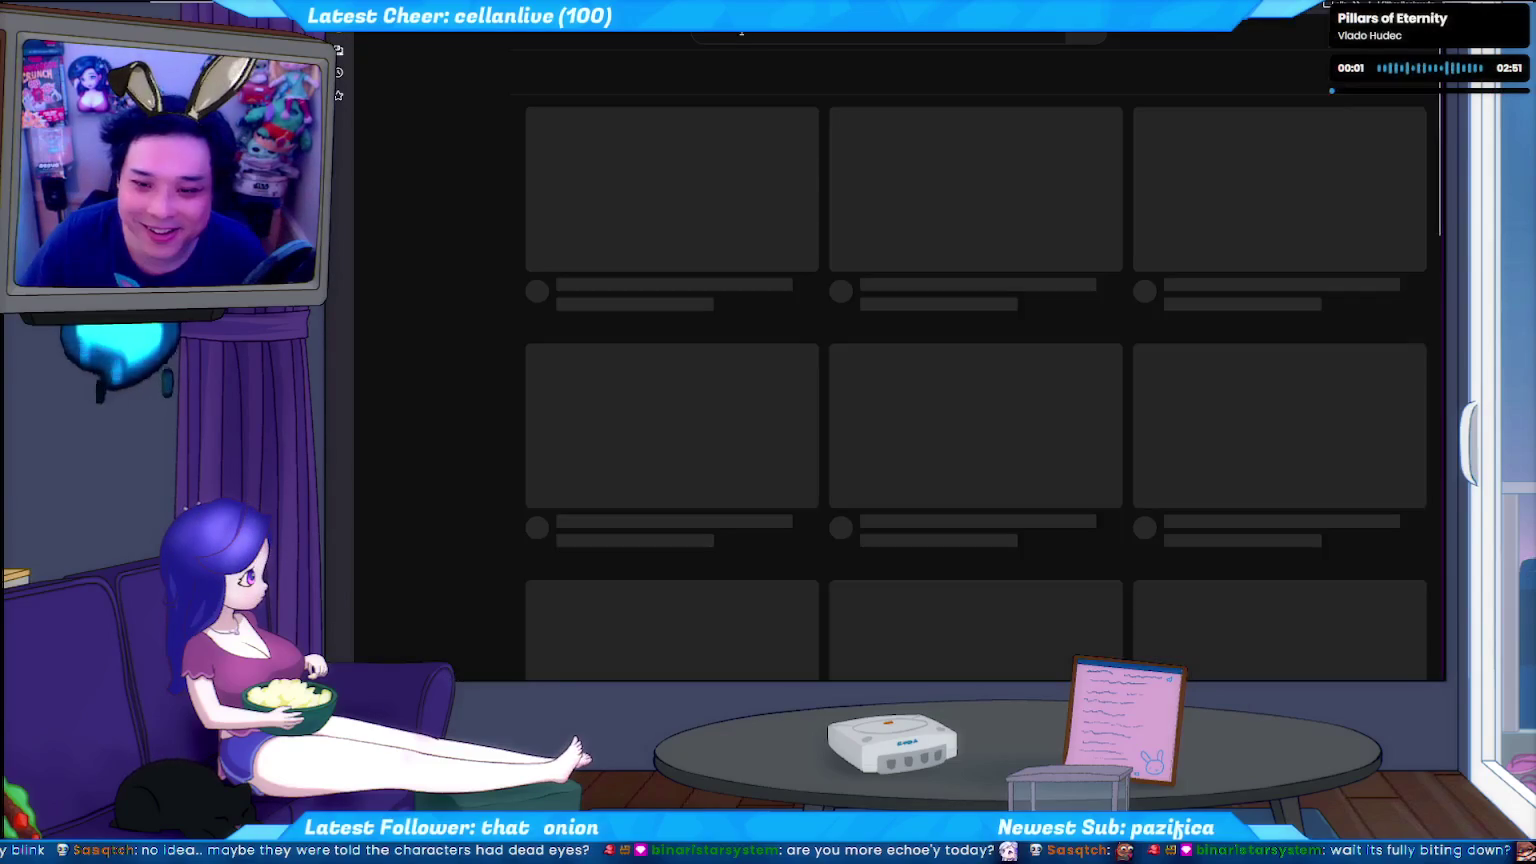
# Search YouTube for 'family guy' and open the 'Family guy best moments' video.
pyautogui.write('famn')
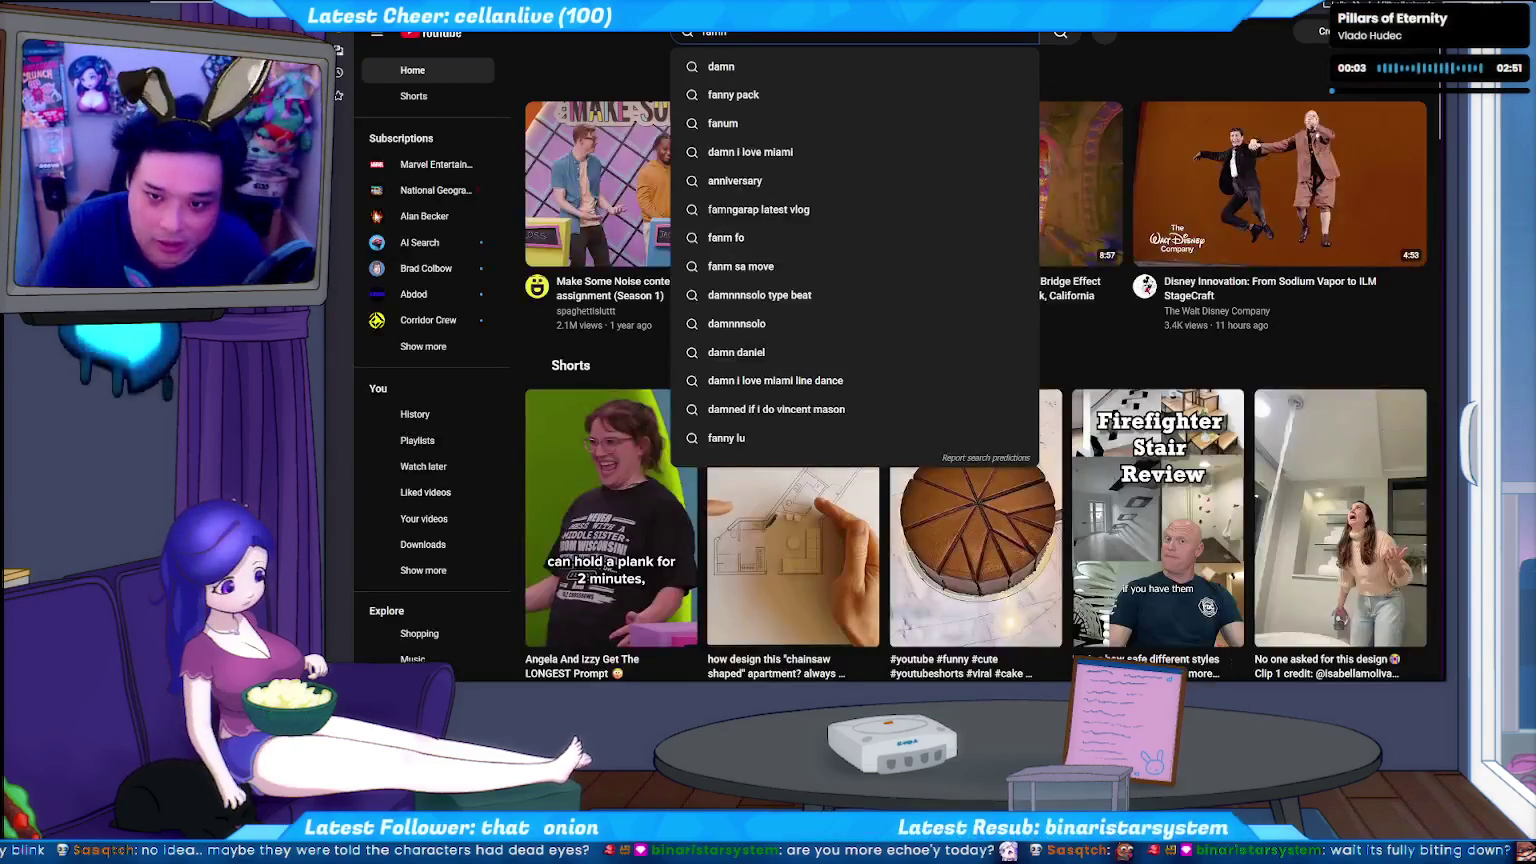
pyautogui.press('BackSpace')
pyautogui.write('ily guy')
pyautogui.press('Return')
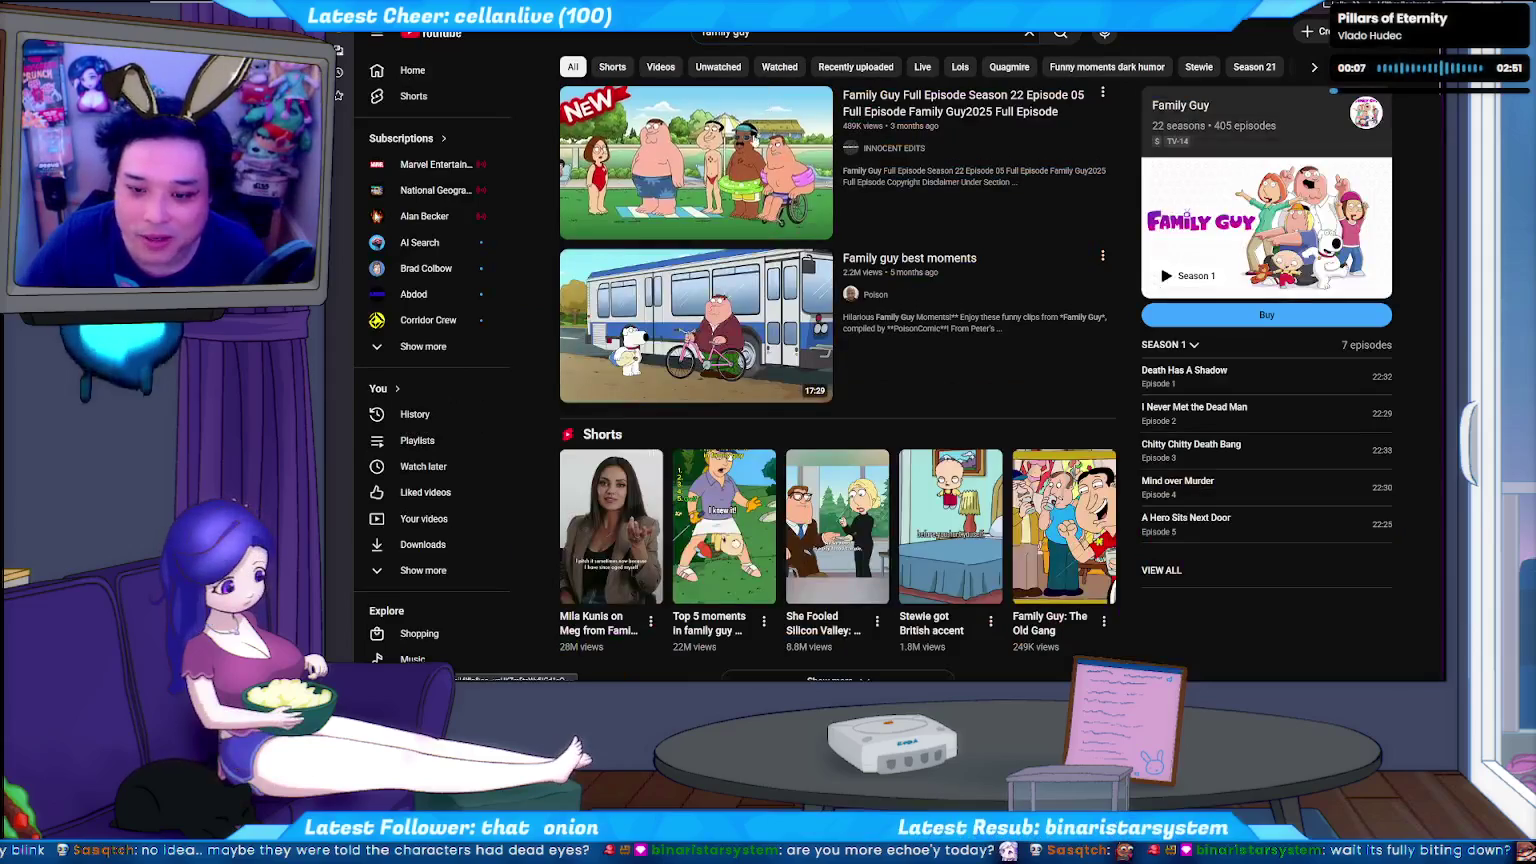
pyautogui.click(944, 265)
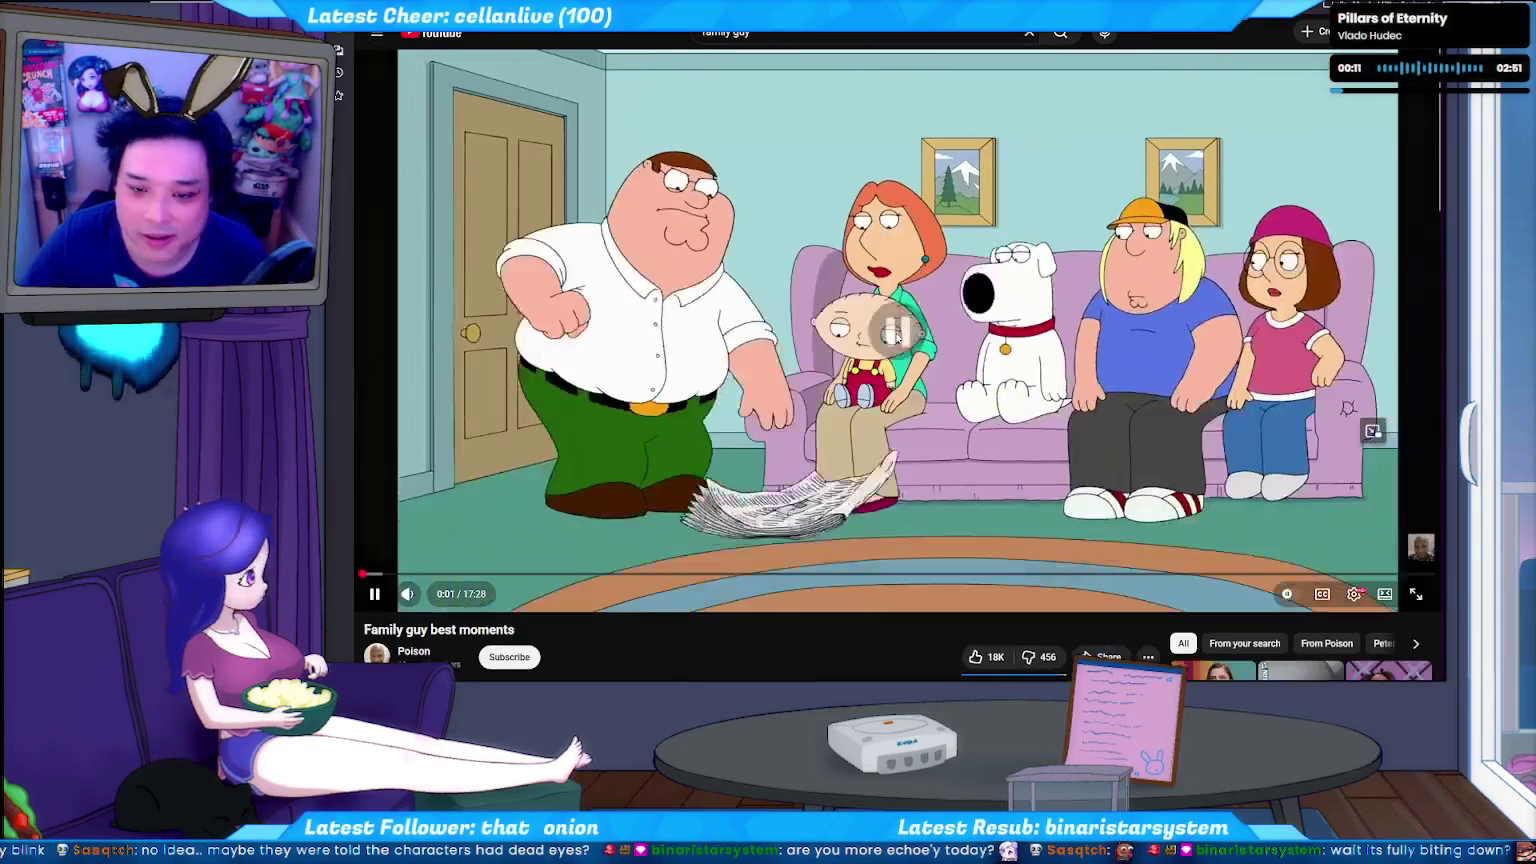
# Repeatedly pause and resume 'Family guy best moments', stopping at 0:14 before playing on.
pyautogui.click(897, 337)
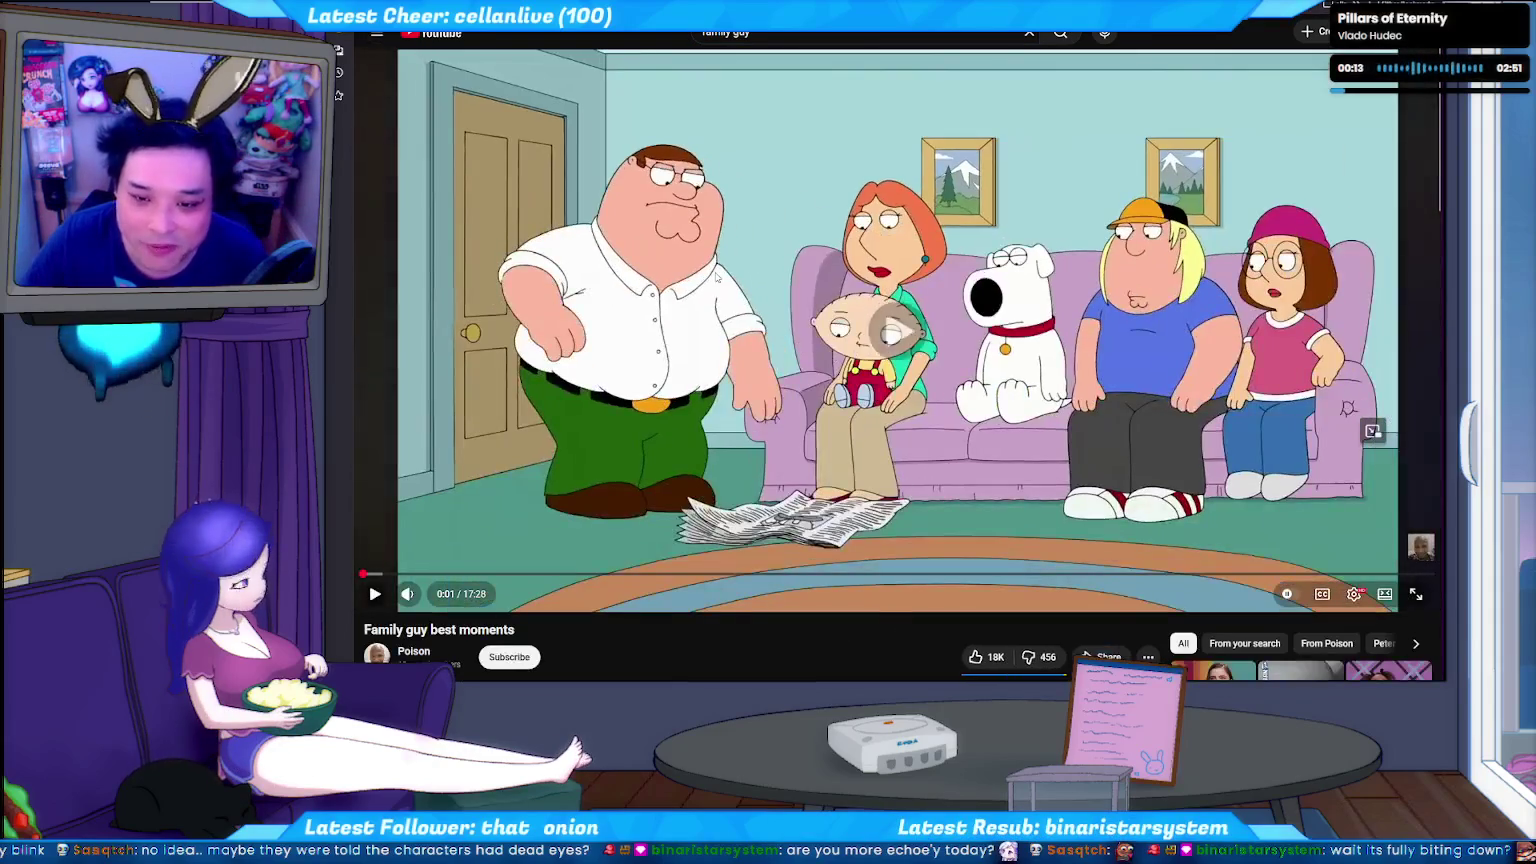
pyautogui.click(817, 297)
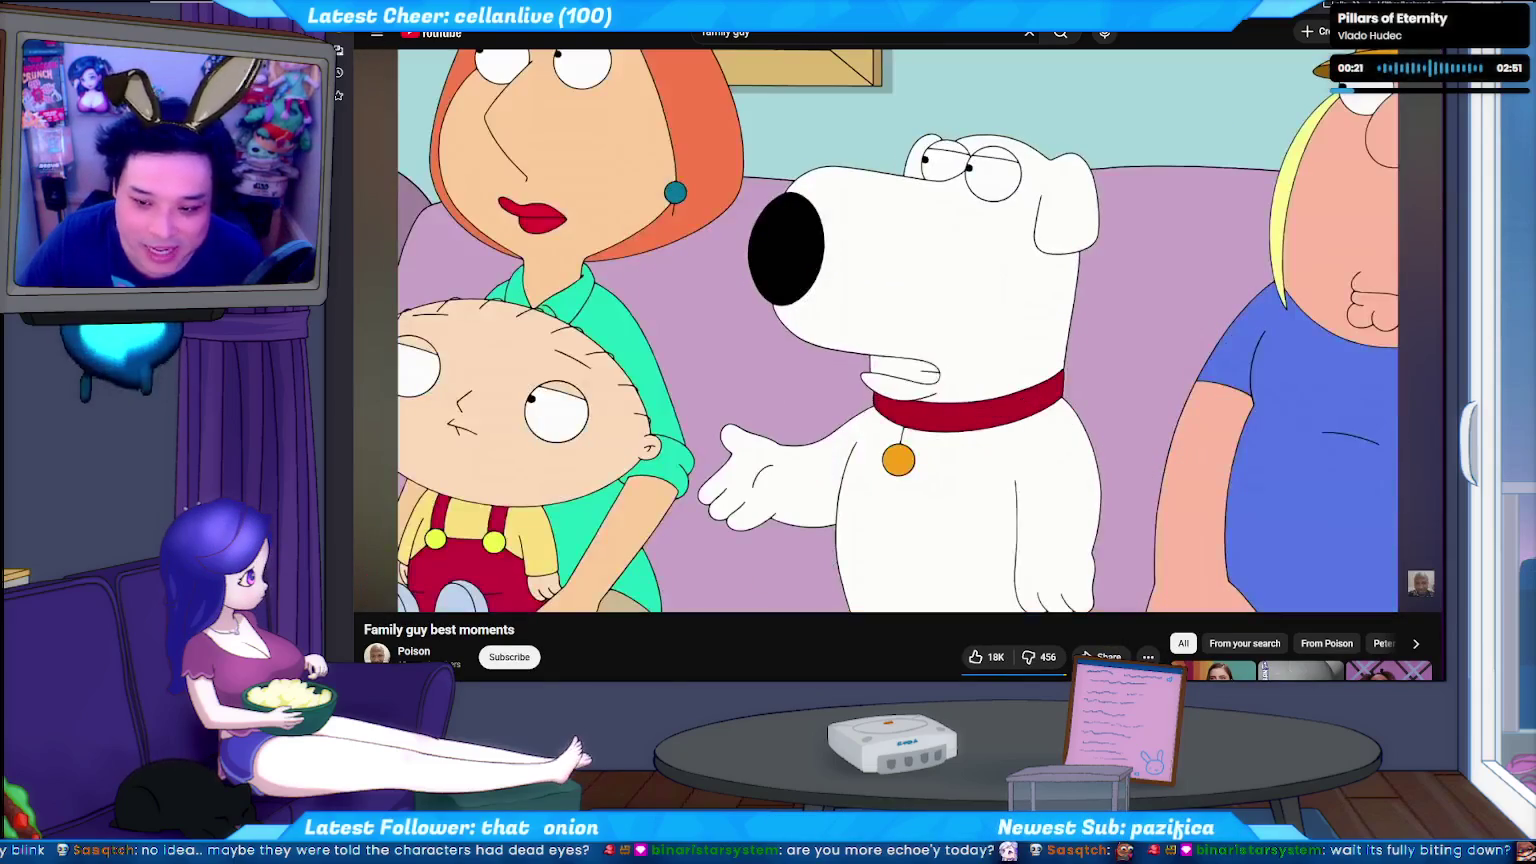
pyautogui.click(927, 403)
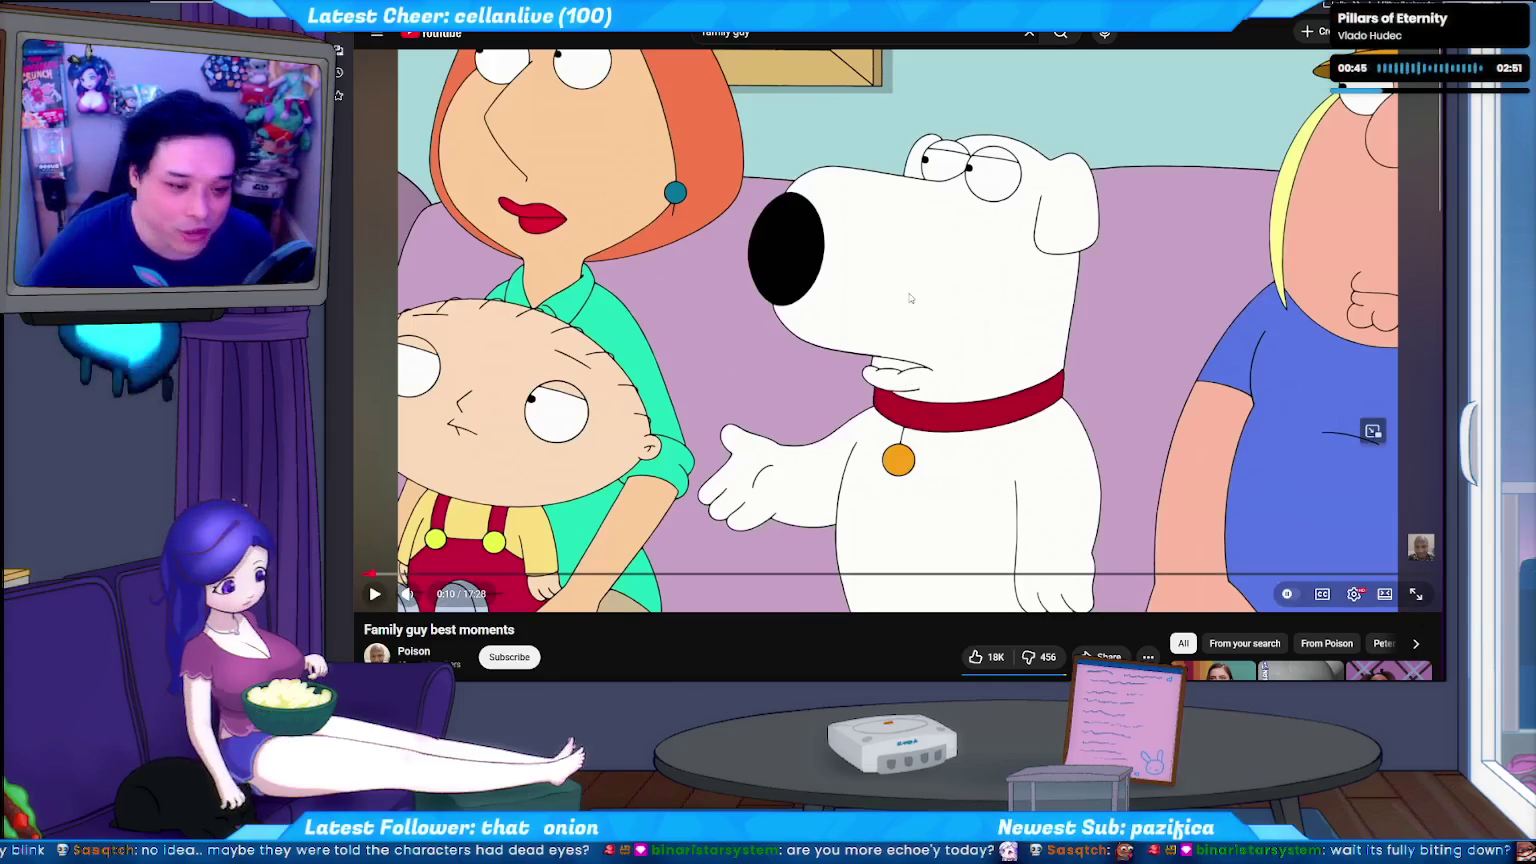
pyautogui.click(1093, 462)
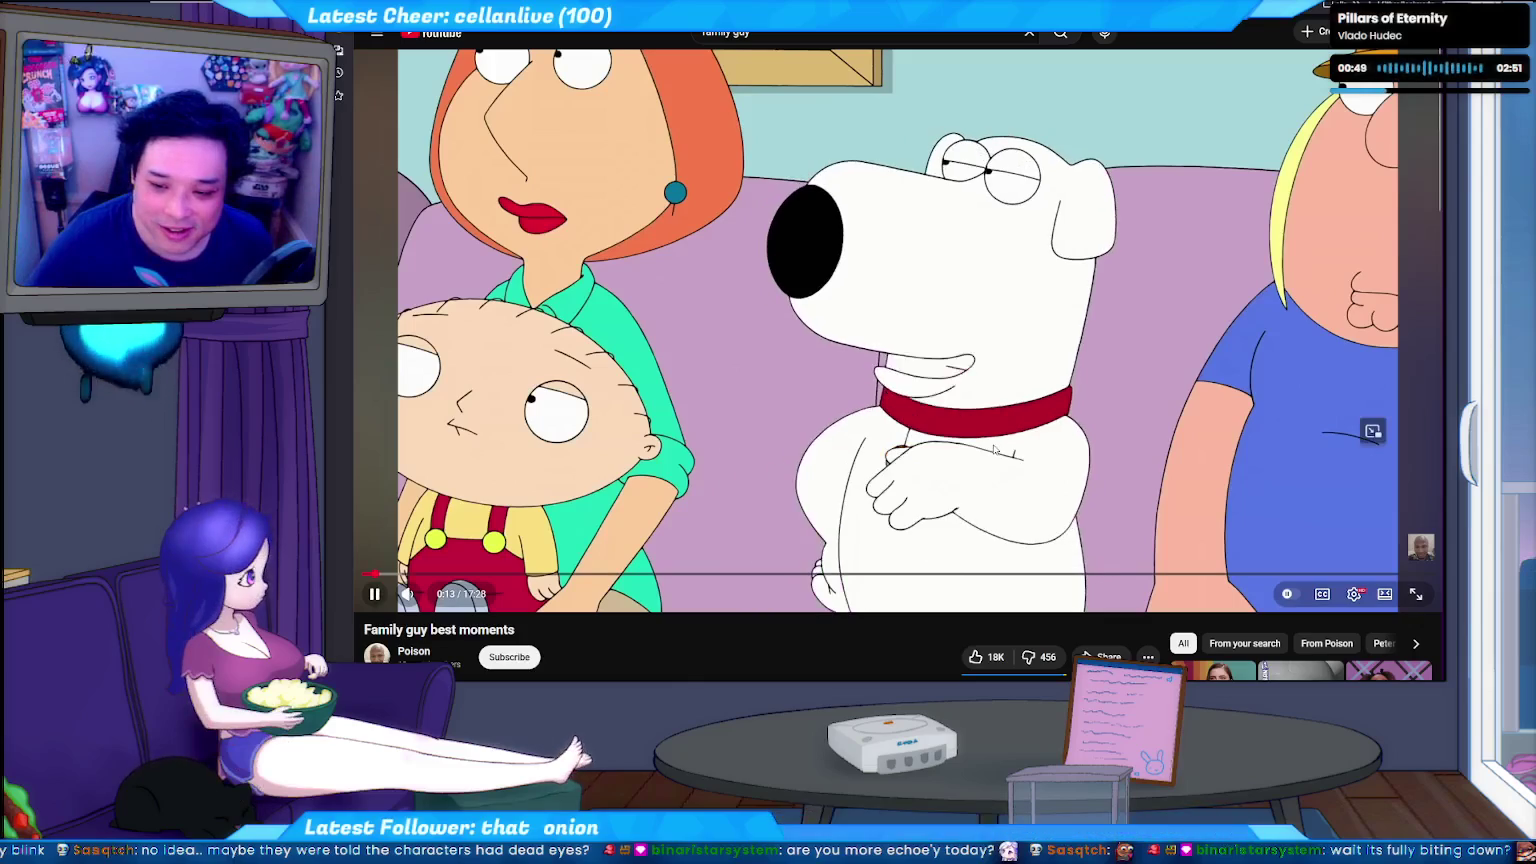
pyautogui.click(946, 408)
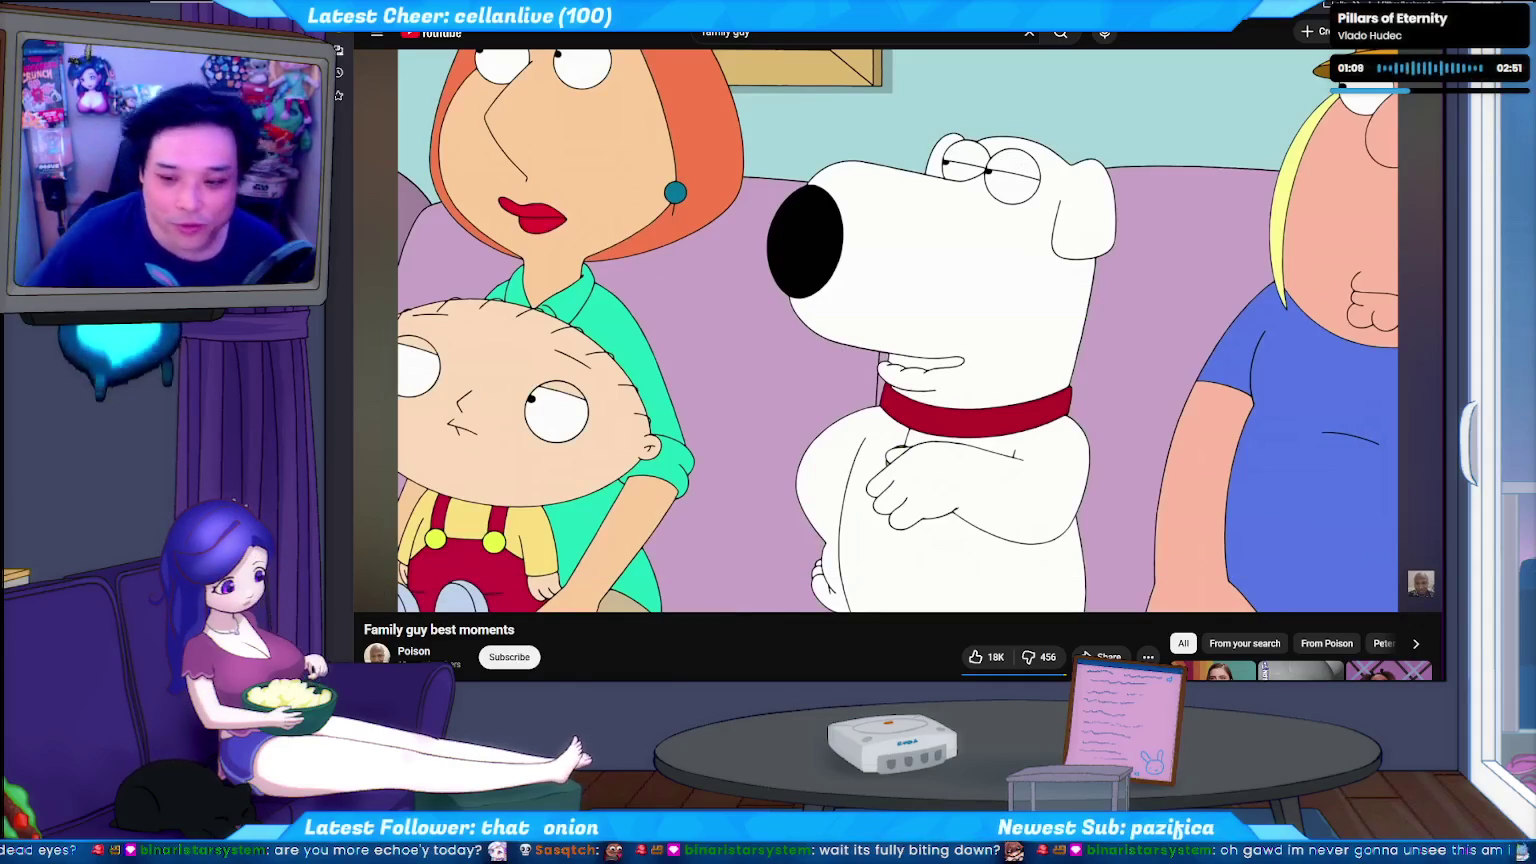
pyautogui.click(918, 400)
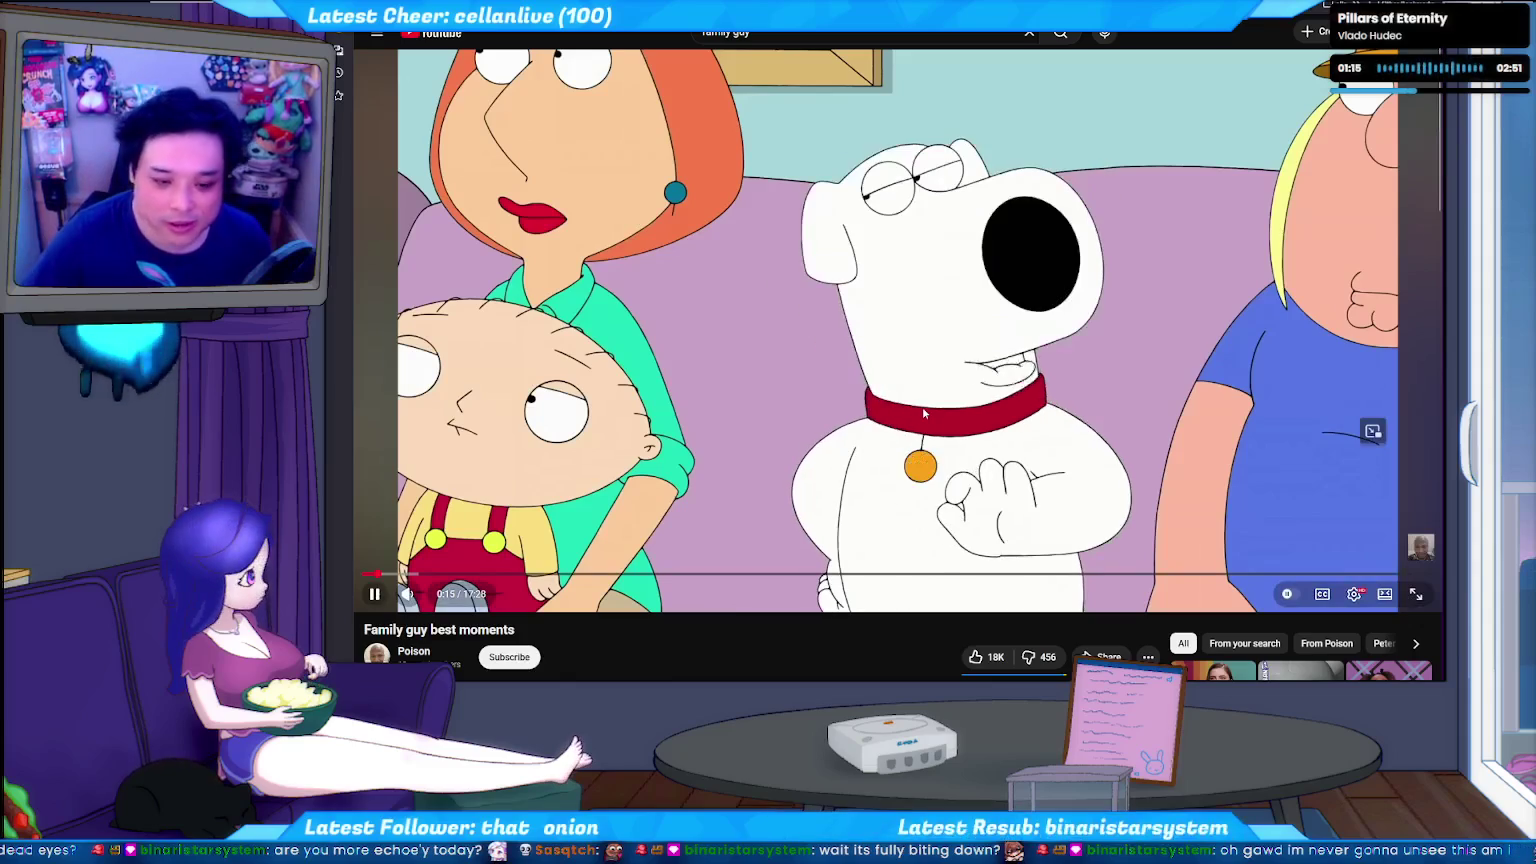
# Lower the volume to 25% and pause at 0:26 and 0:34, stepping back briefly.
pyautogui.press('Down')
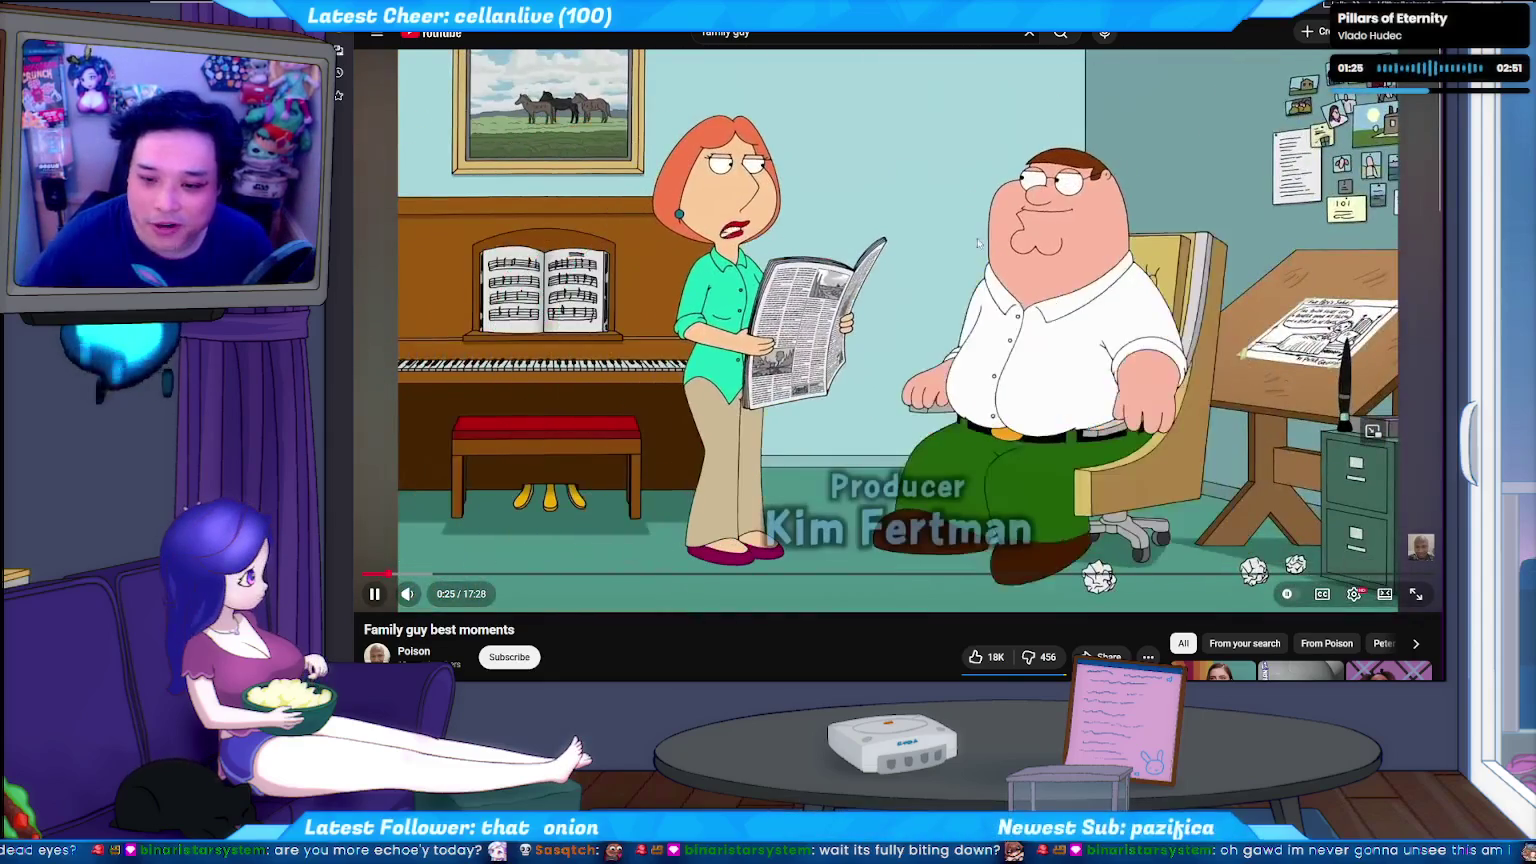
pyautogui.click(1056, 251)
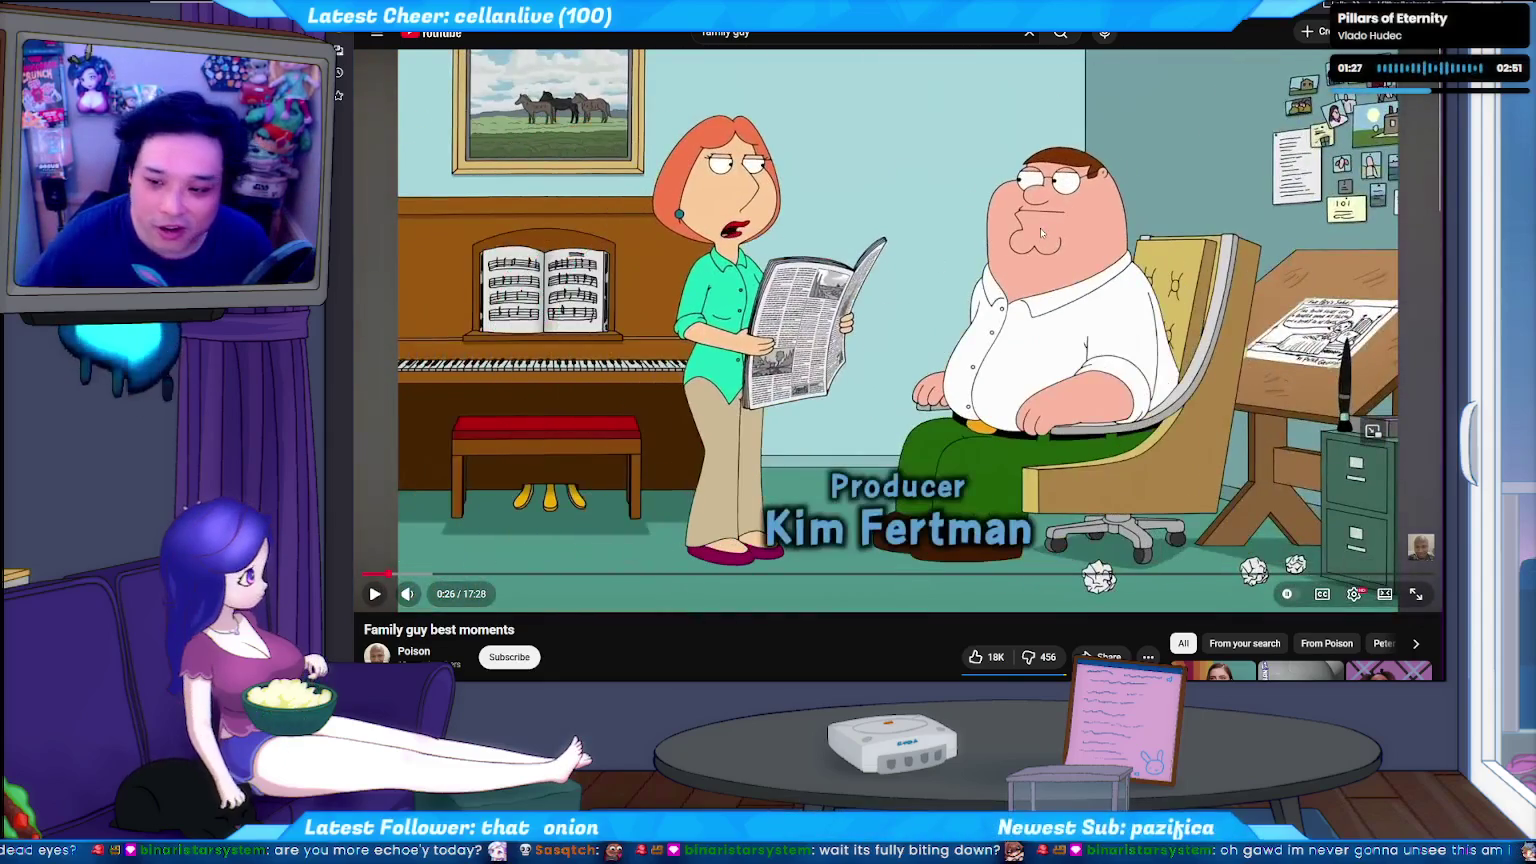
pyautogui.click(1040, 232)
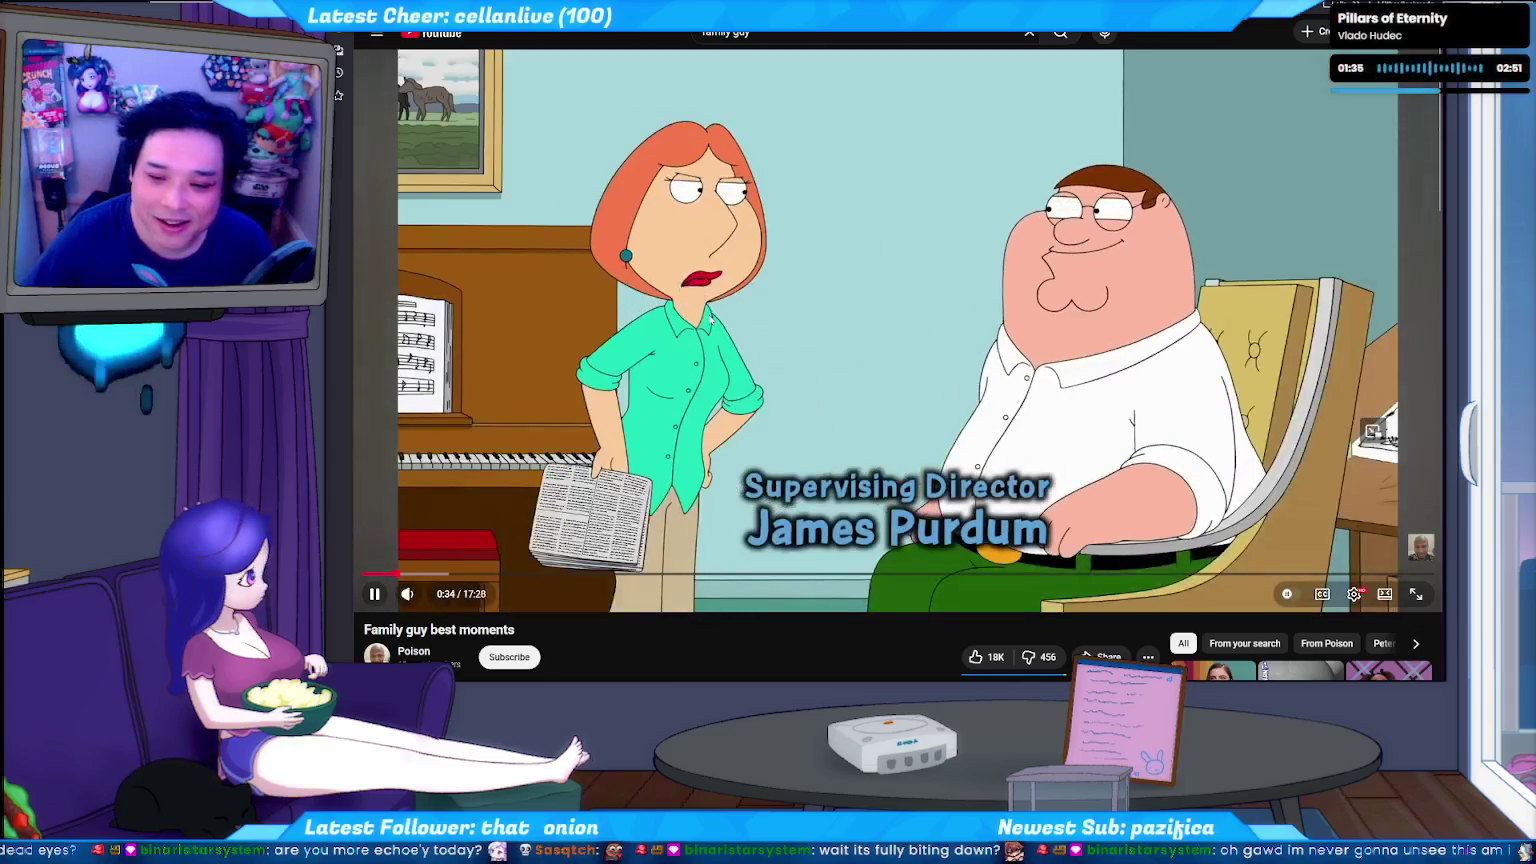
pyautogui.click(762, 326)
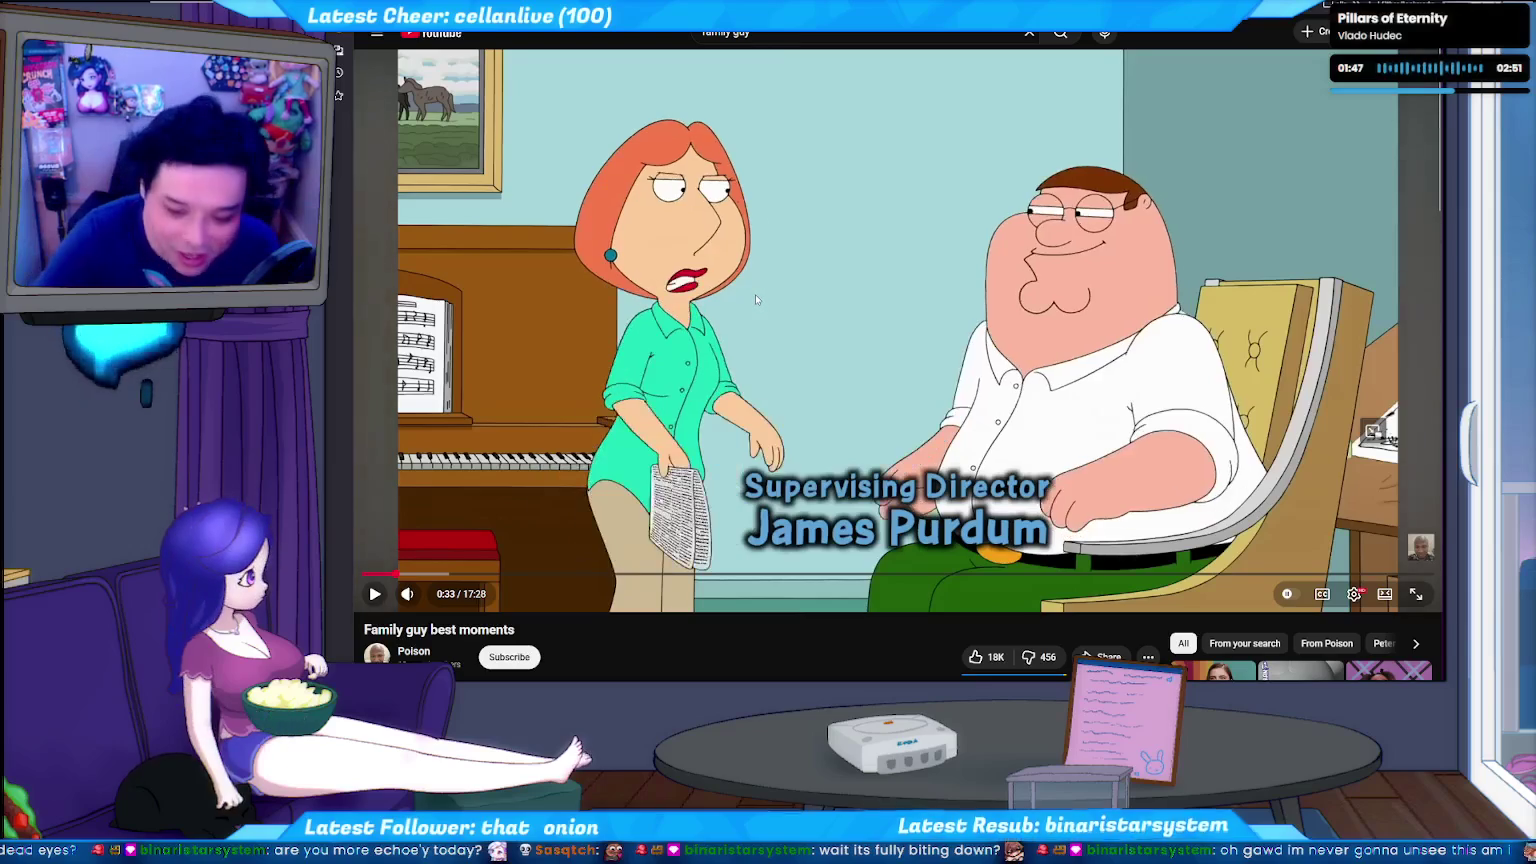
pyautogui.press(',')
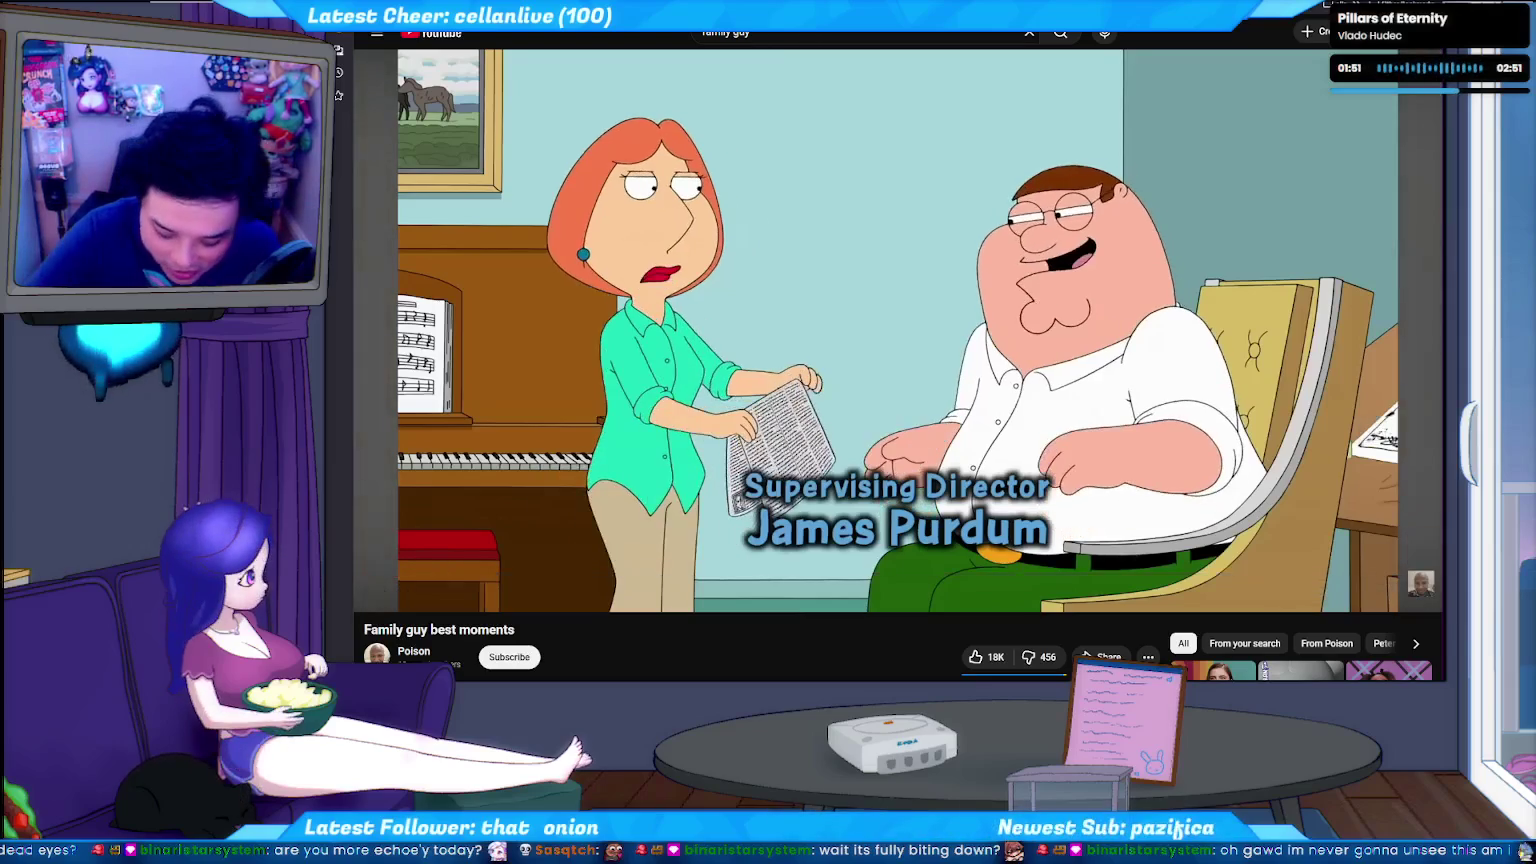
pyautogui.press('space')
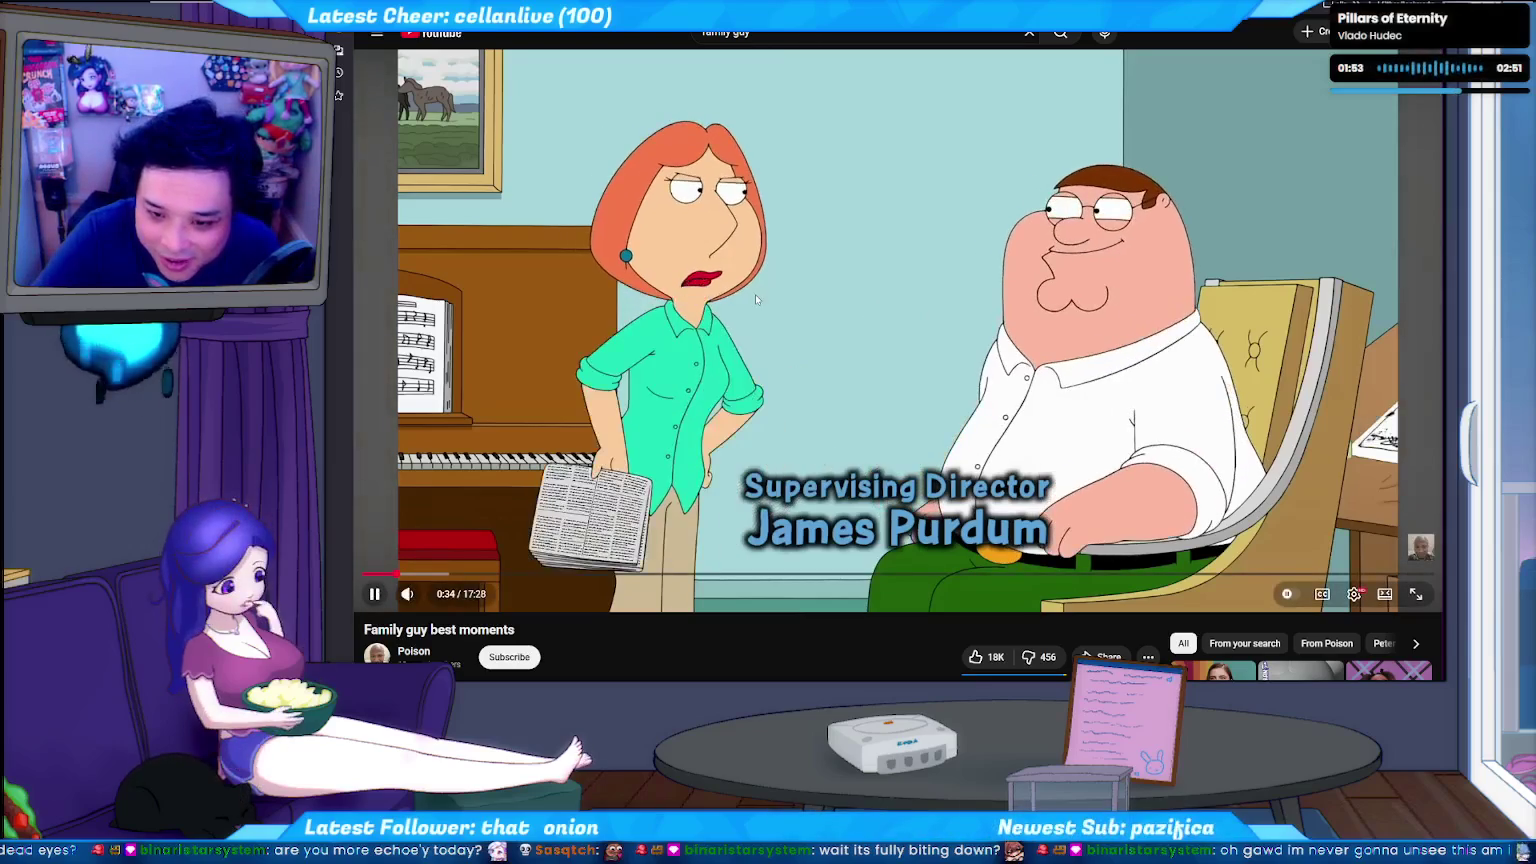
pyautogui.click(757, 298)
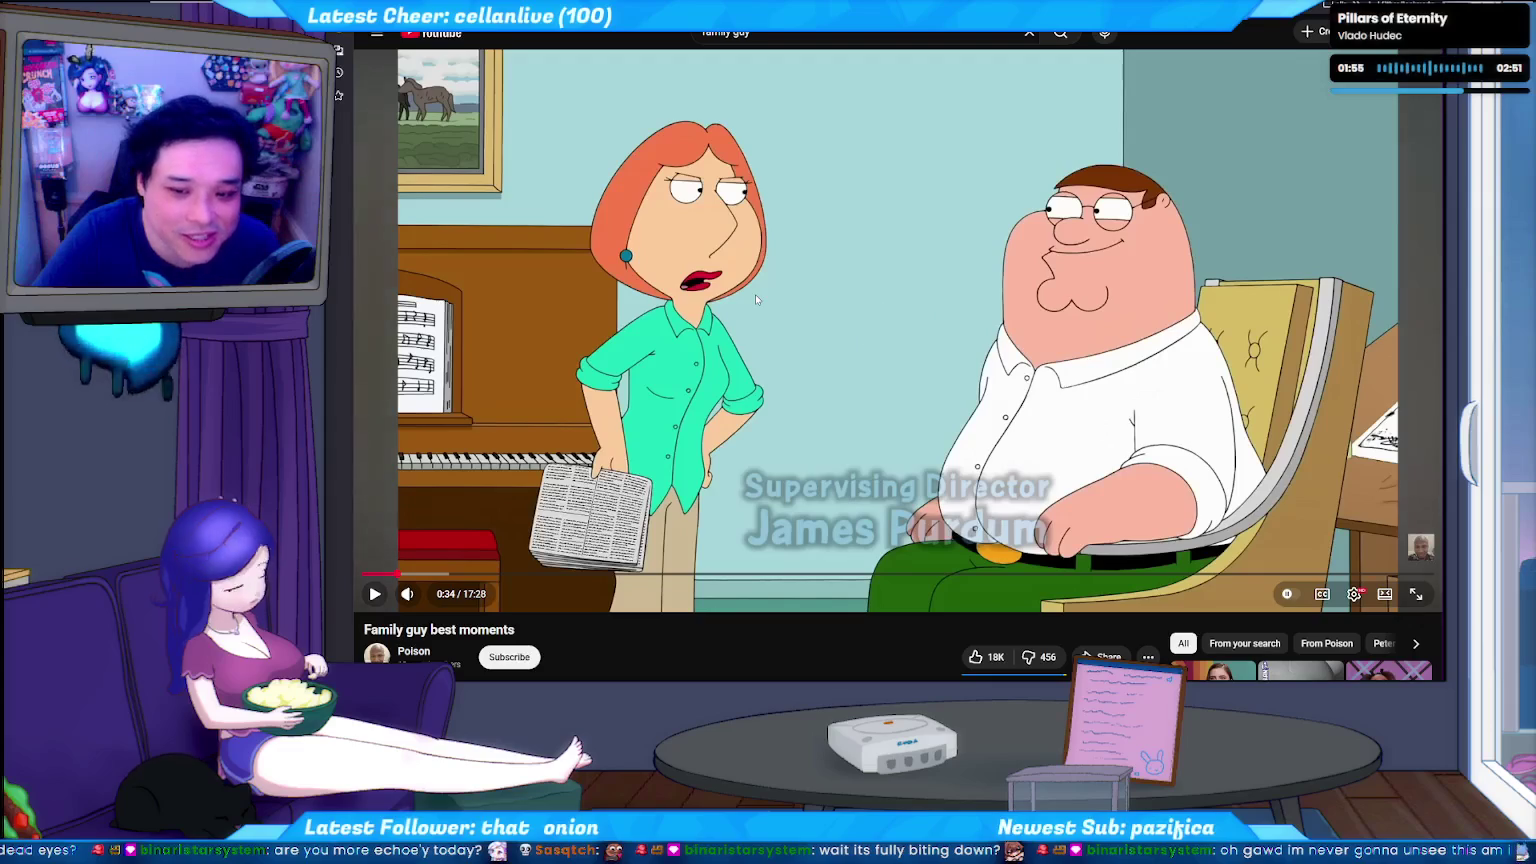
pyautogui.click(757, 298)
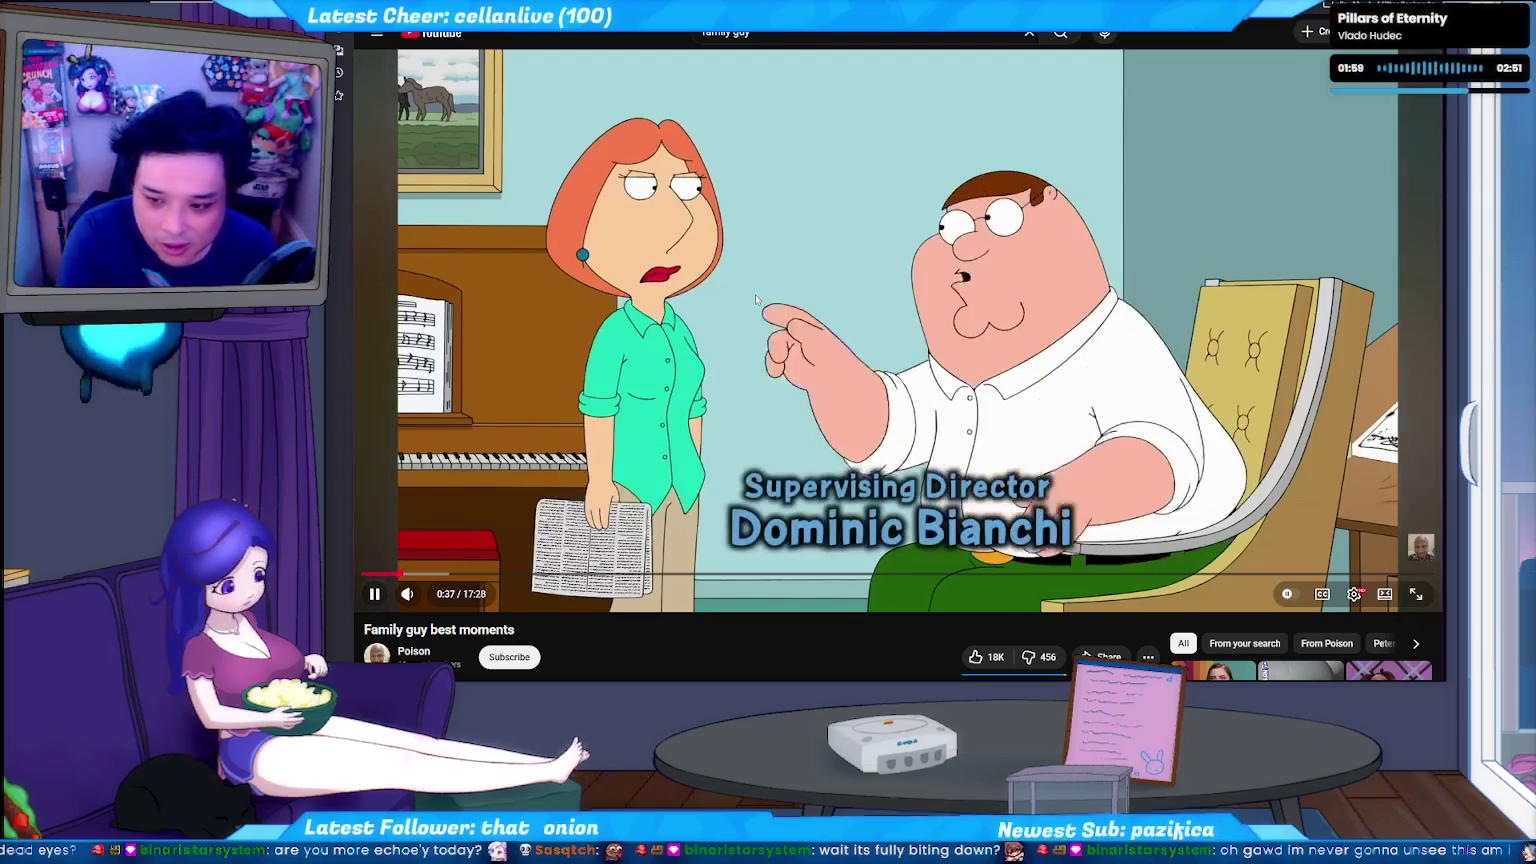
pyautogui.click(757, 298)
pyautogui.click(757, 298)
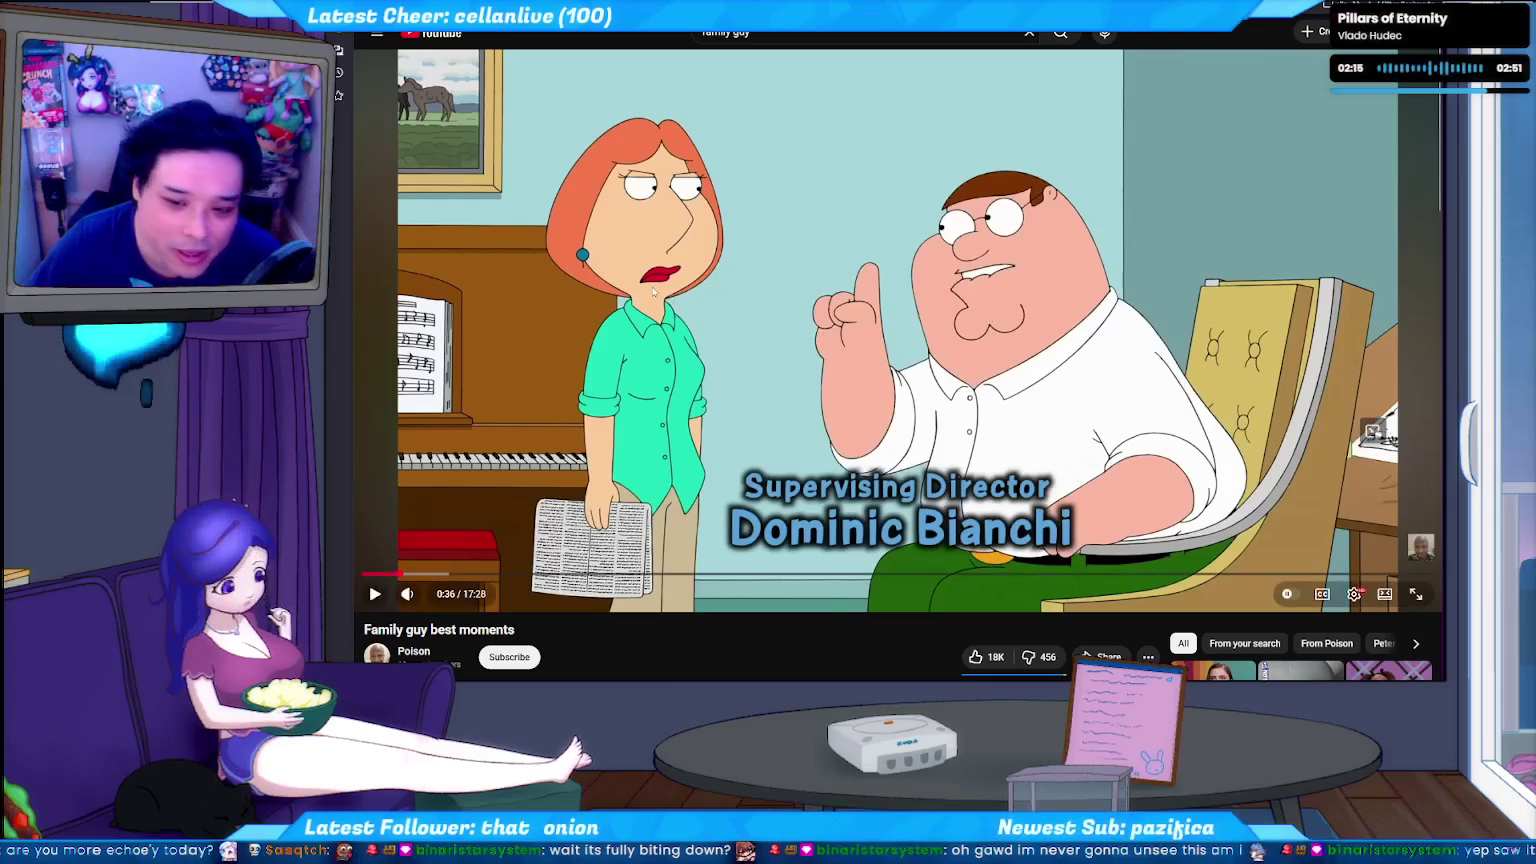
pyautogui.click(858, 347)
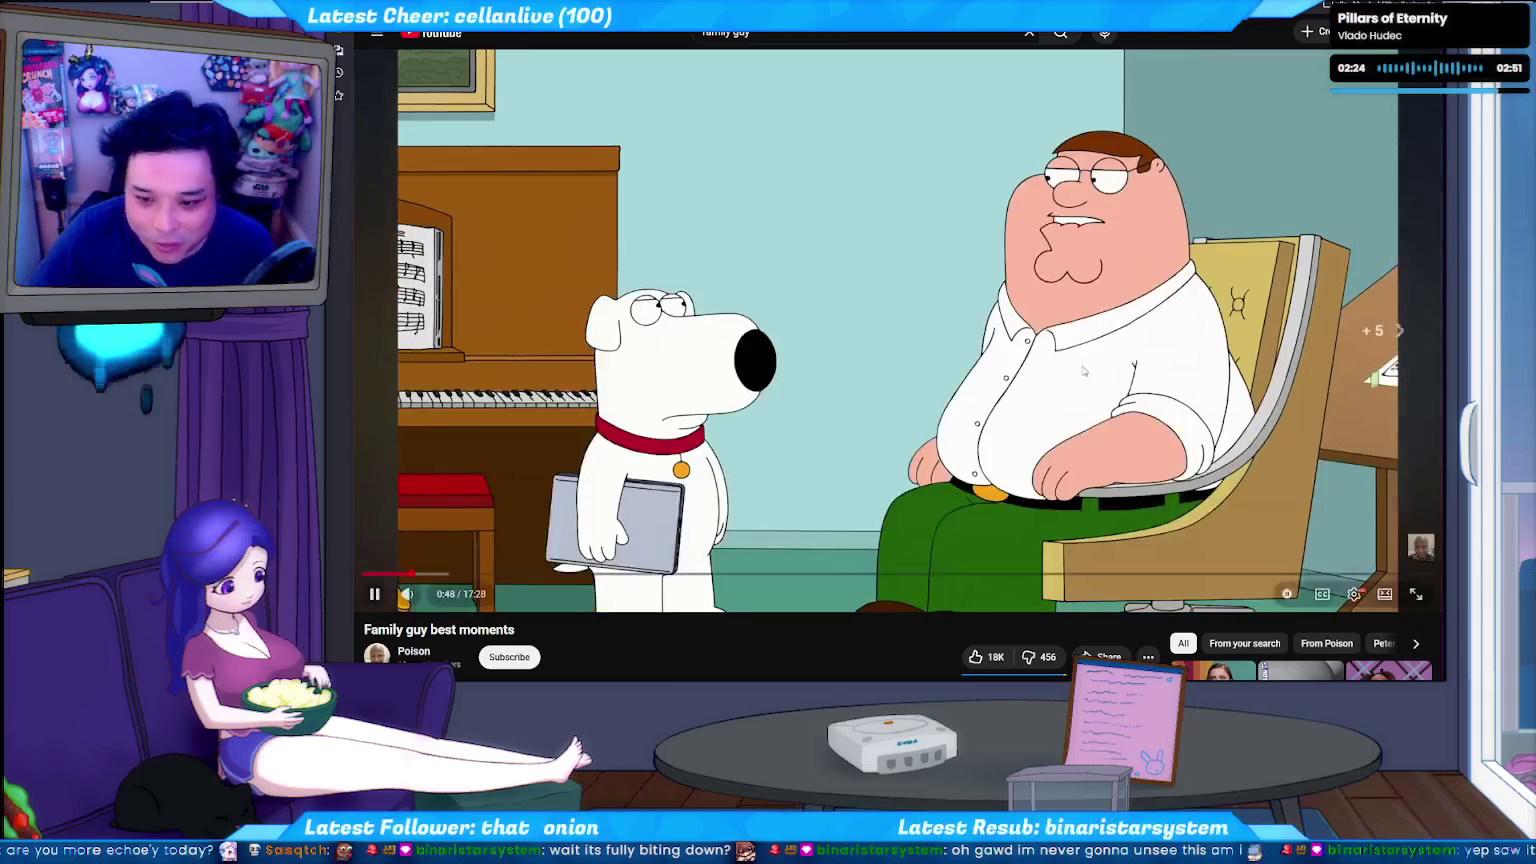
# Skip the video ahead to about 1:00 and pause it.
pyautogui.press('Right')
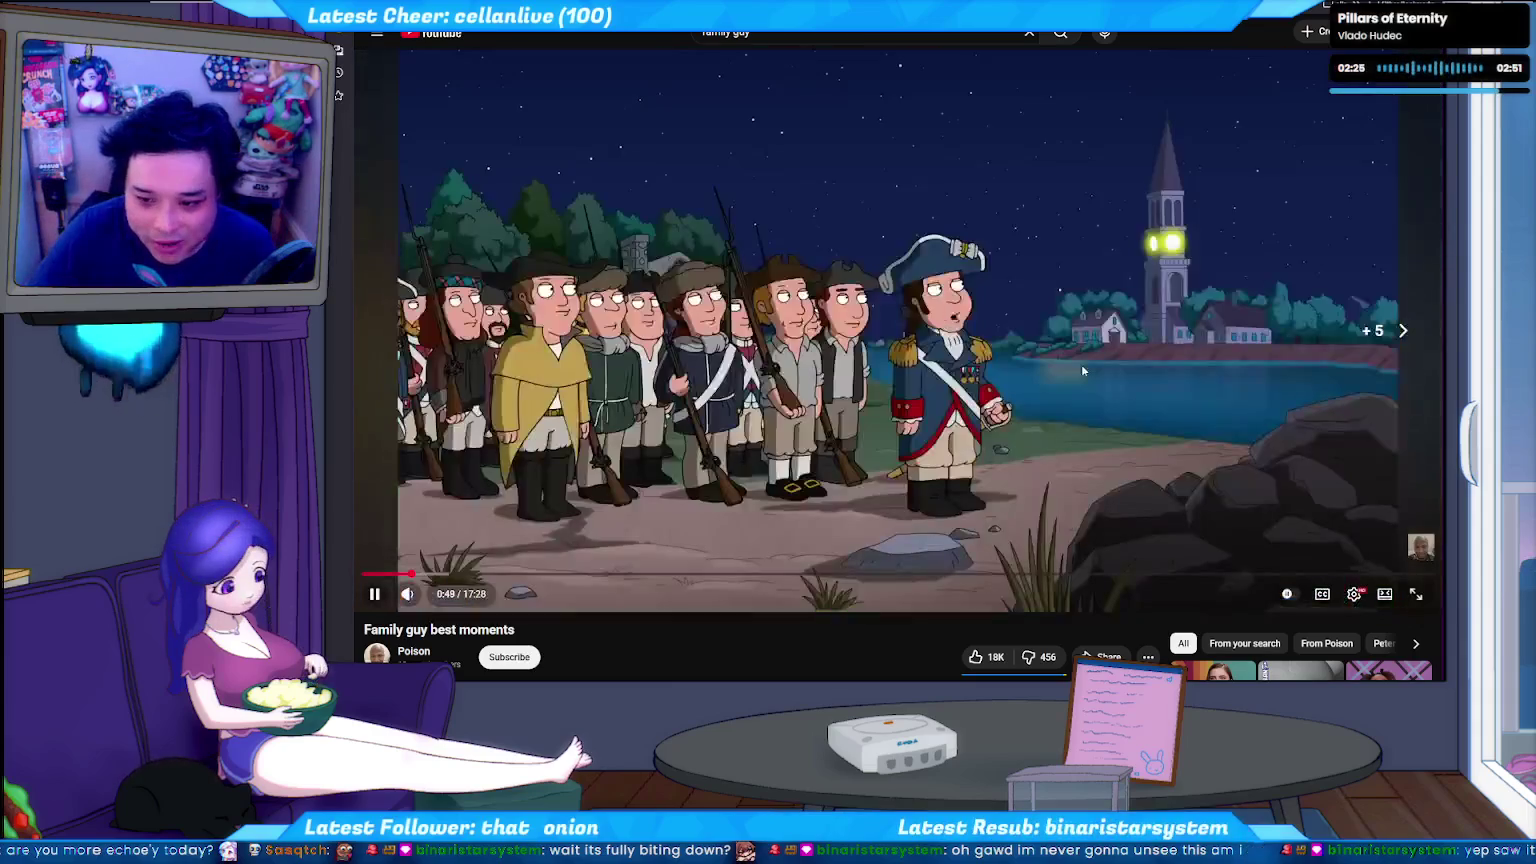
pyautogui.press('Right')
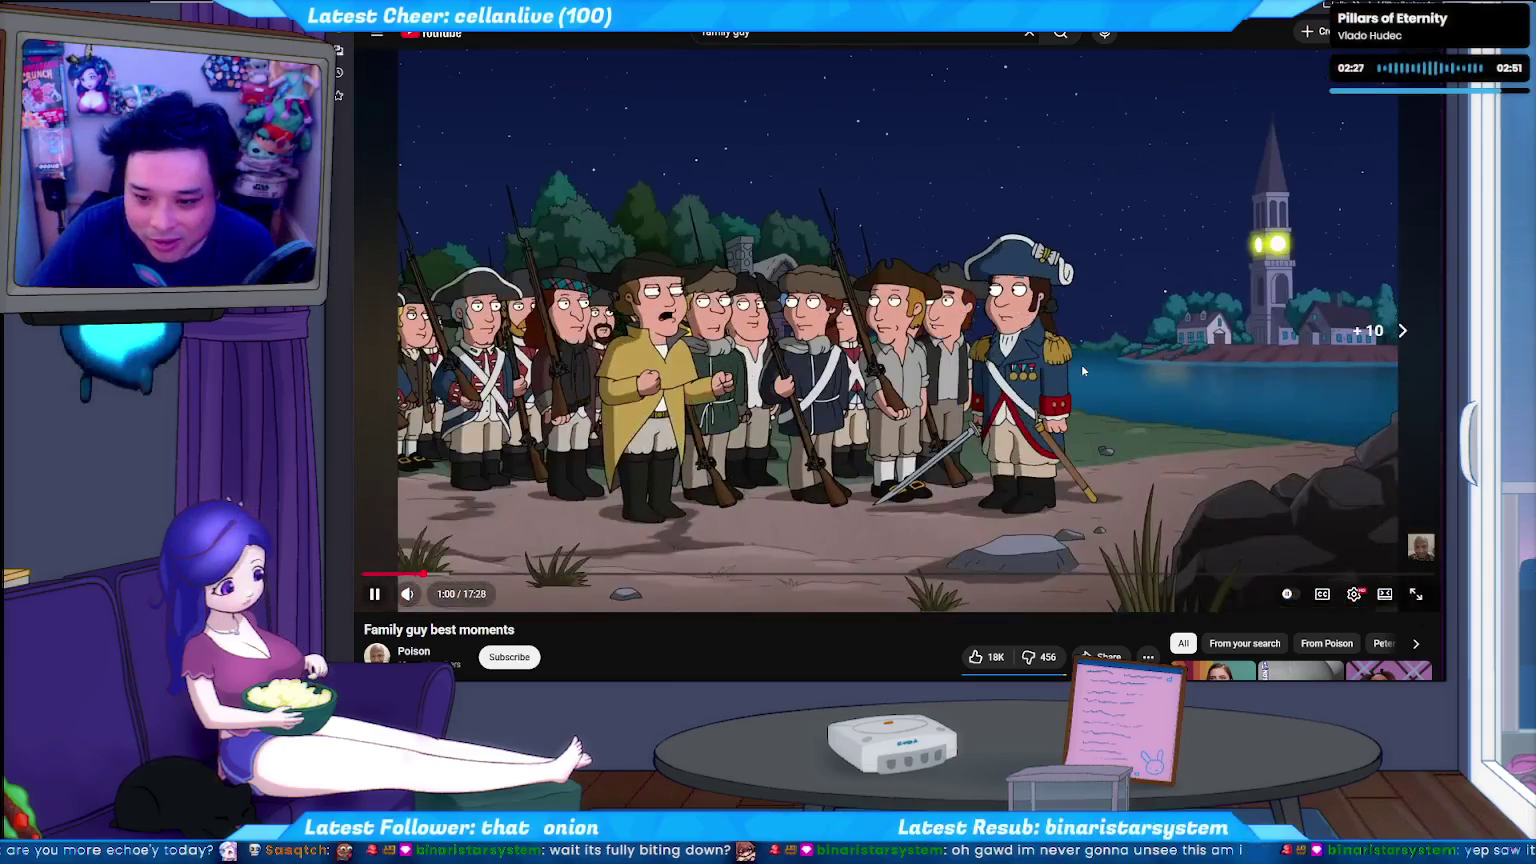
pyautogui.press('Right')
pyautogui.click(1081, 364)
pyautogui.click(825, 33)
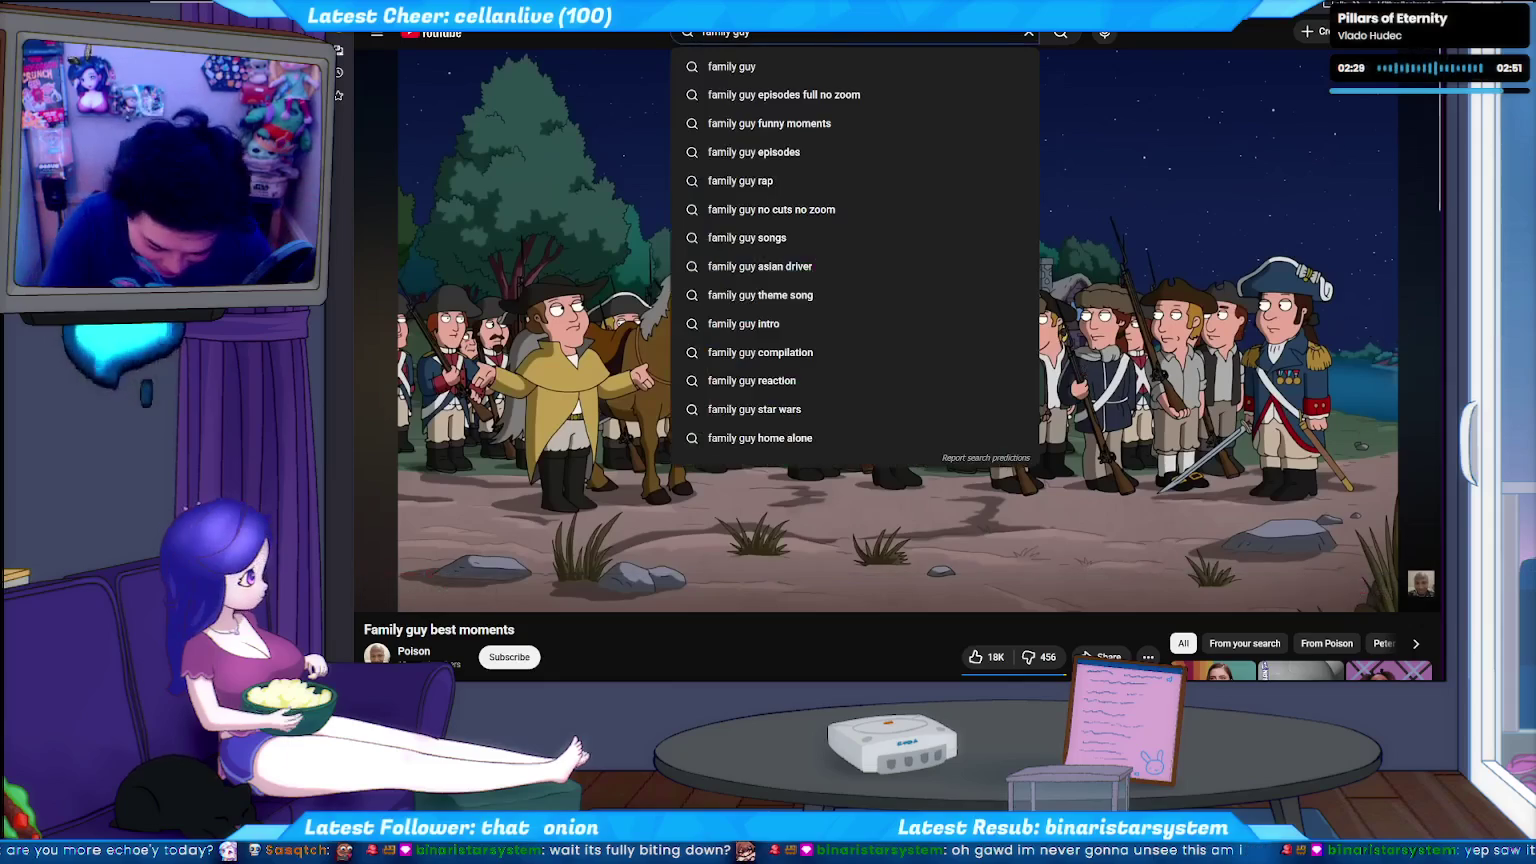
# Search 'family guy lois' and play 'Lois Griffin being a lame suburban mom for 8 minutes straight'.
pyautogui.write('lois')
pyautogui.press('Return')
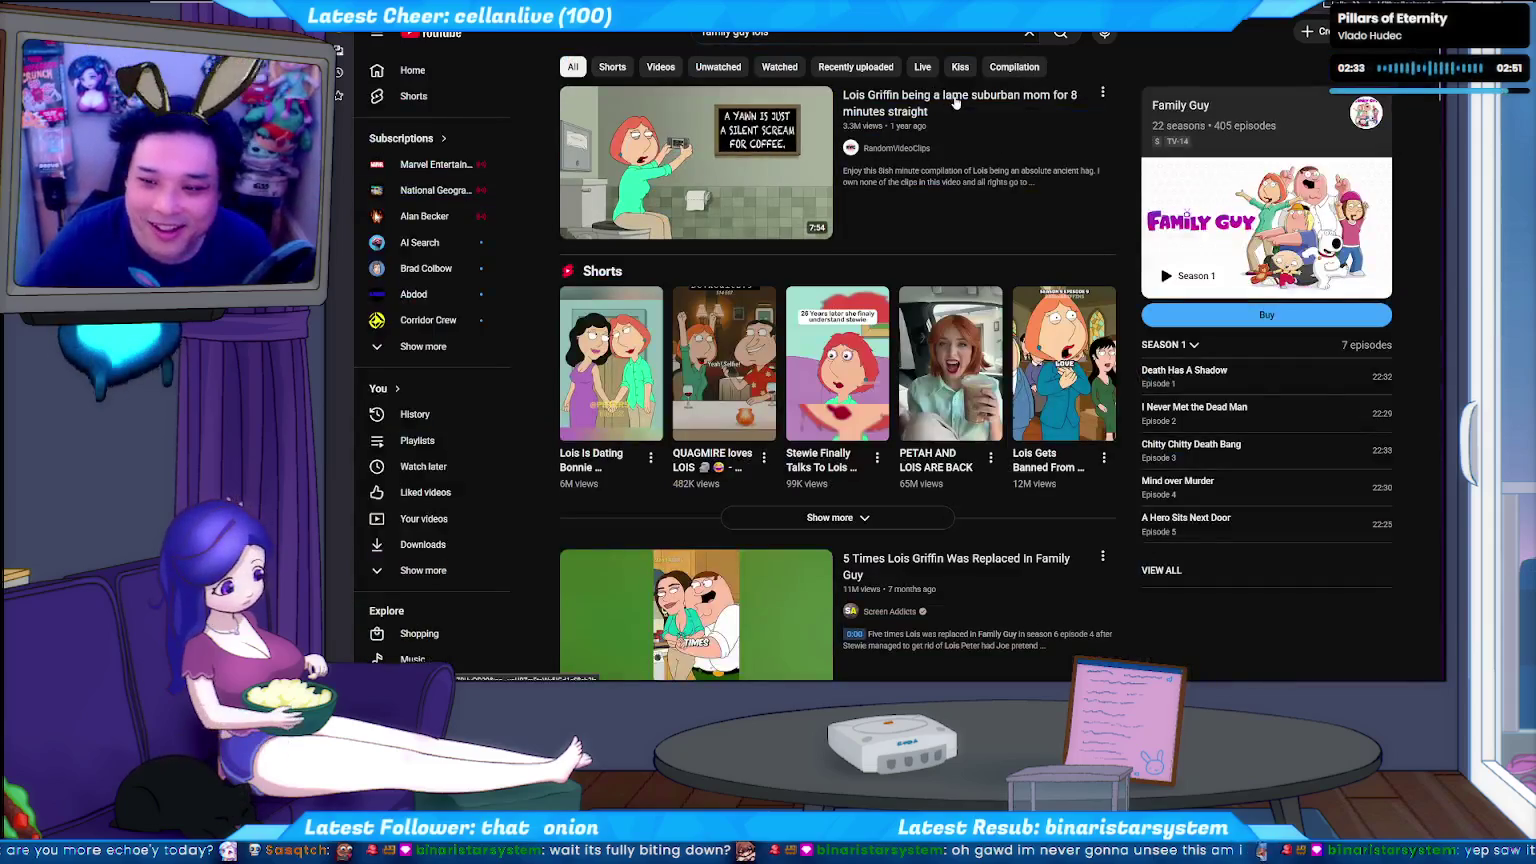
pyautogui.click(955, 101)
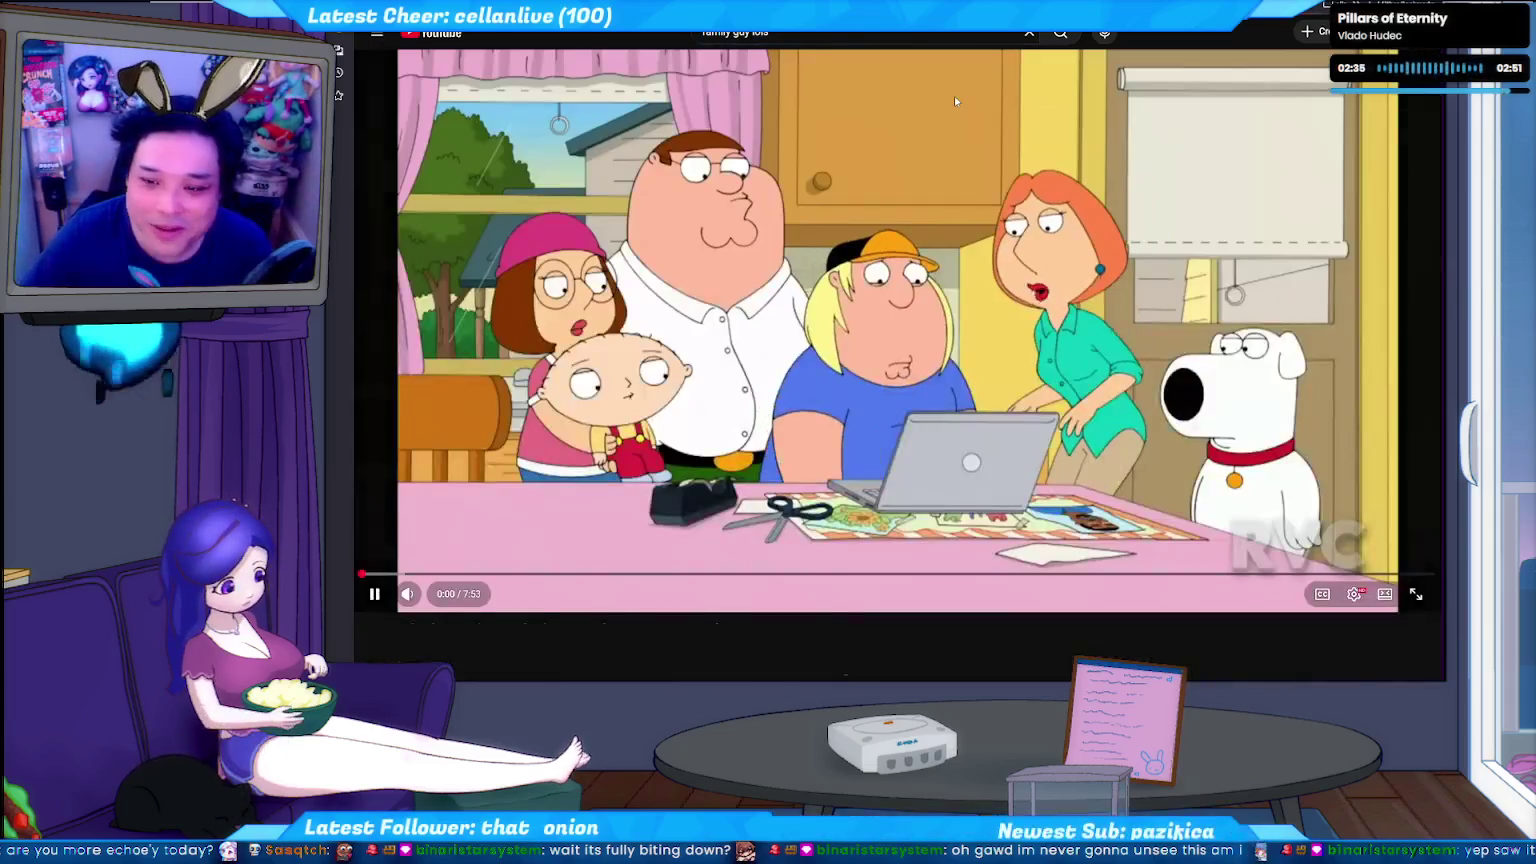
pyautogui.click(1131, 362)
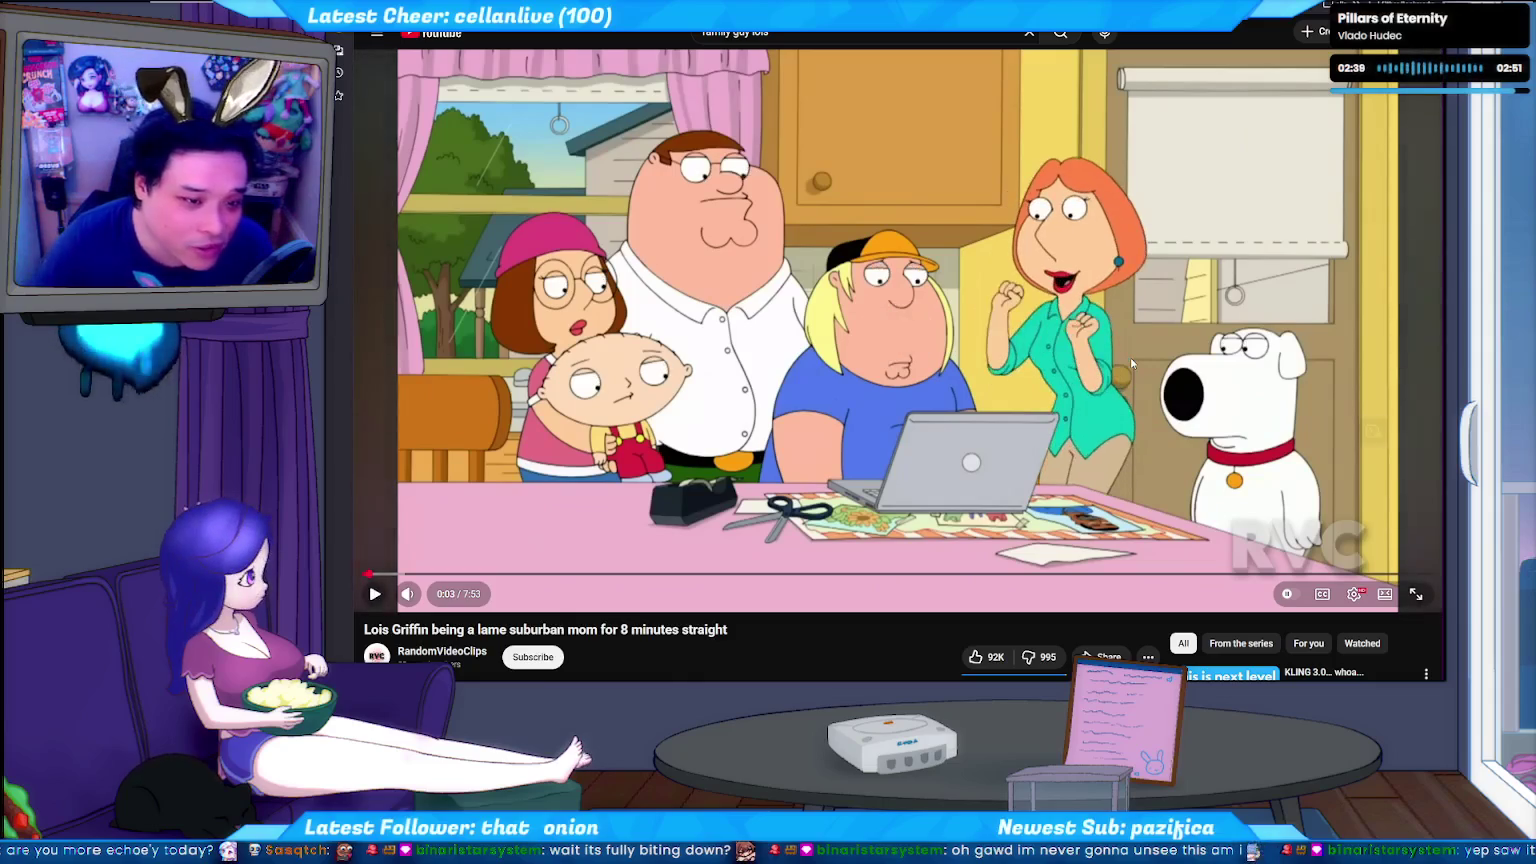
pyautogui.click(1130, 358)
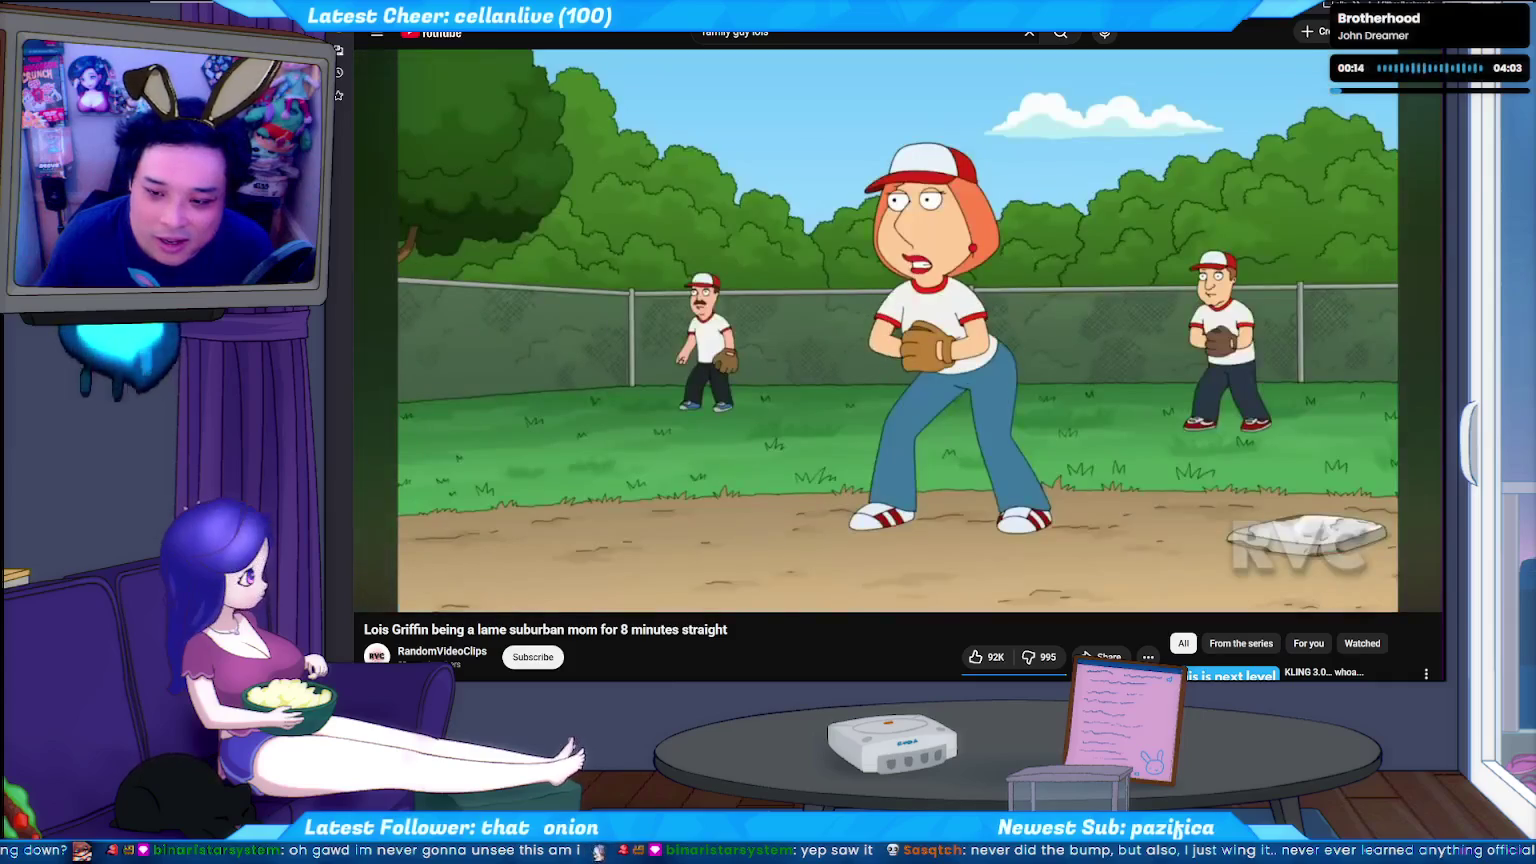
# Pause the Lois Griffin video and switch to the stream's chat window.
pyautogui.click(1130, 358)
pyautogui.click(1132, 364)
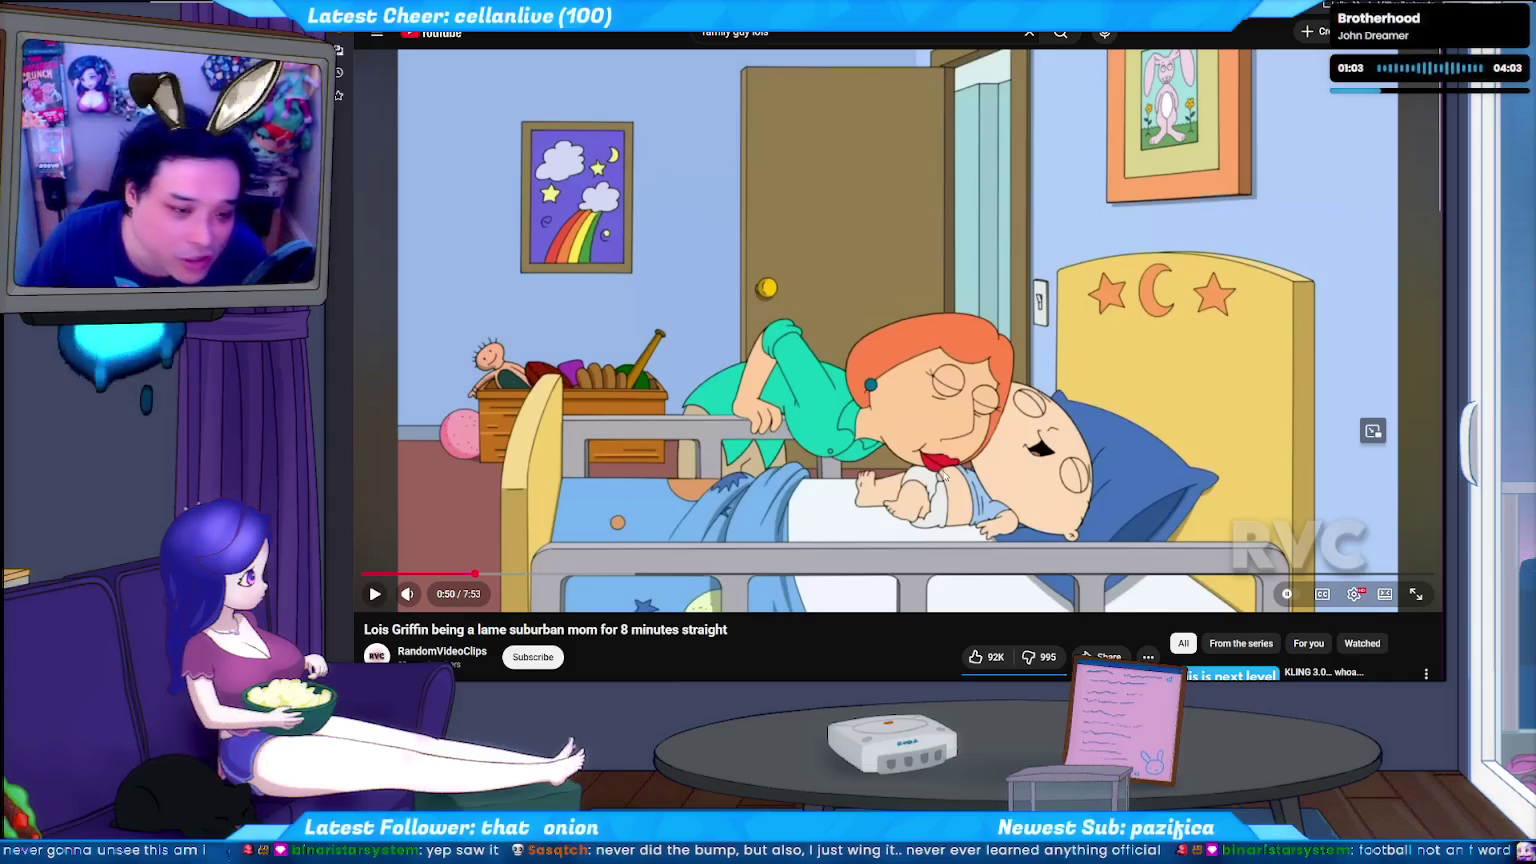
pyautogui.click(1140, 418)
pyautogui.click(1140, 418)
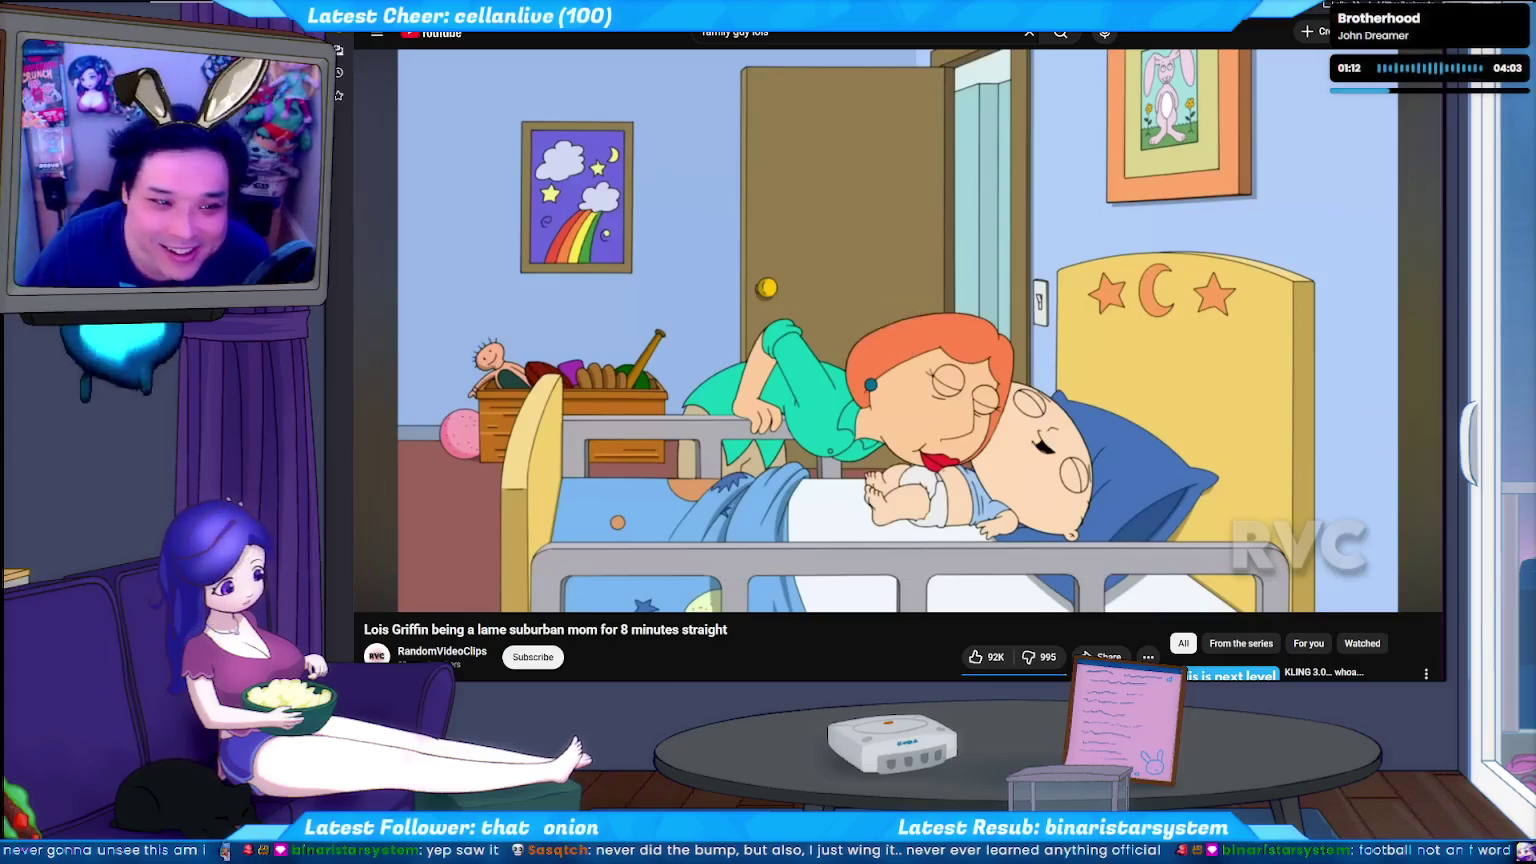
pyautogui.hotkey('alt', 'Tab')
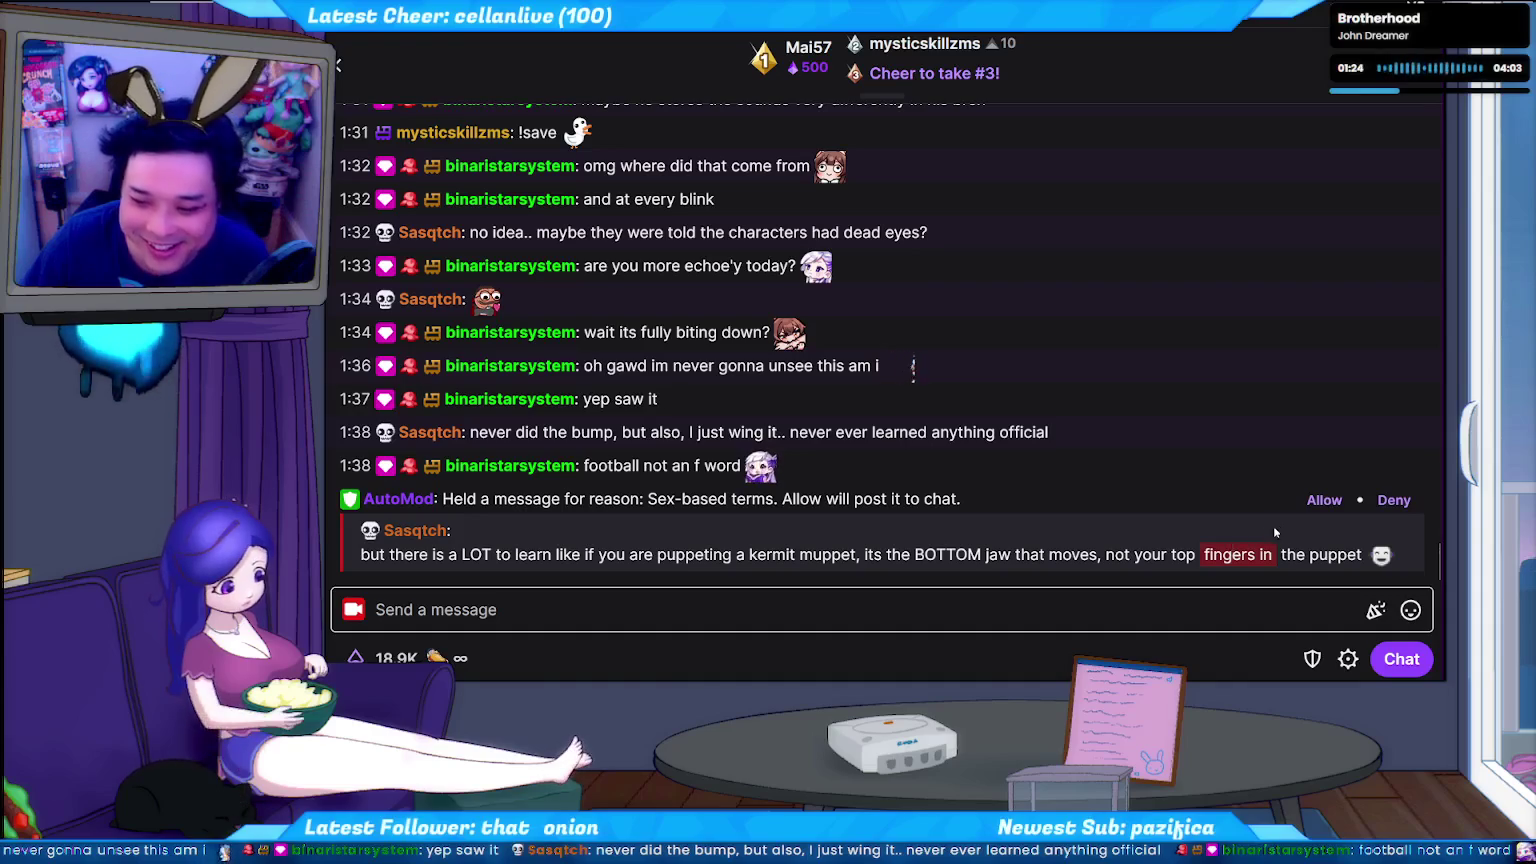
# Allow the AutoMod-held chat message, then switch to the MediaPipe Hand Landmarker docs.
pyautogui.click(1324, 500)
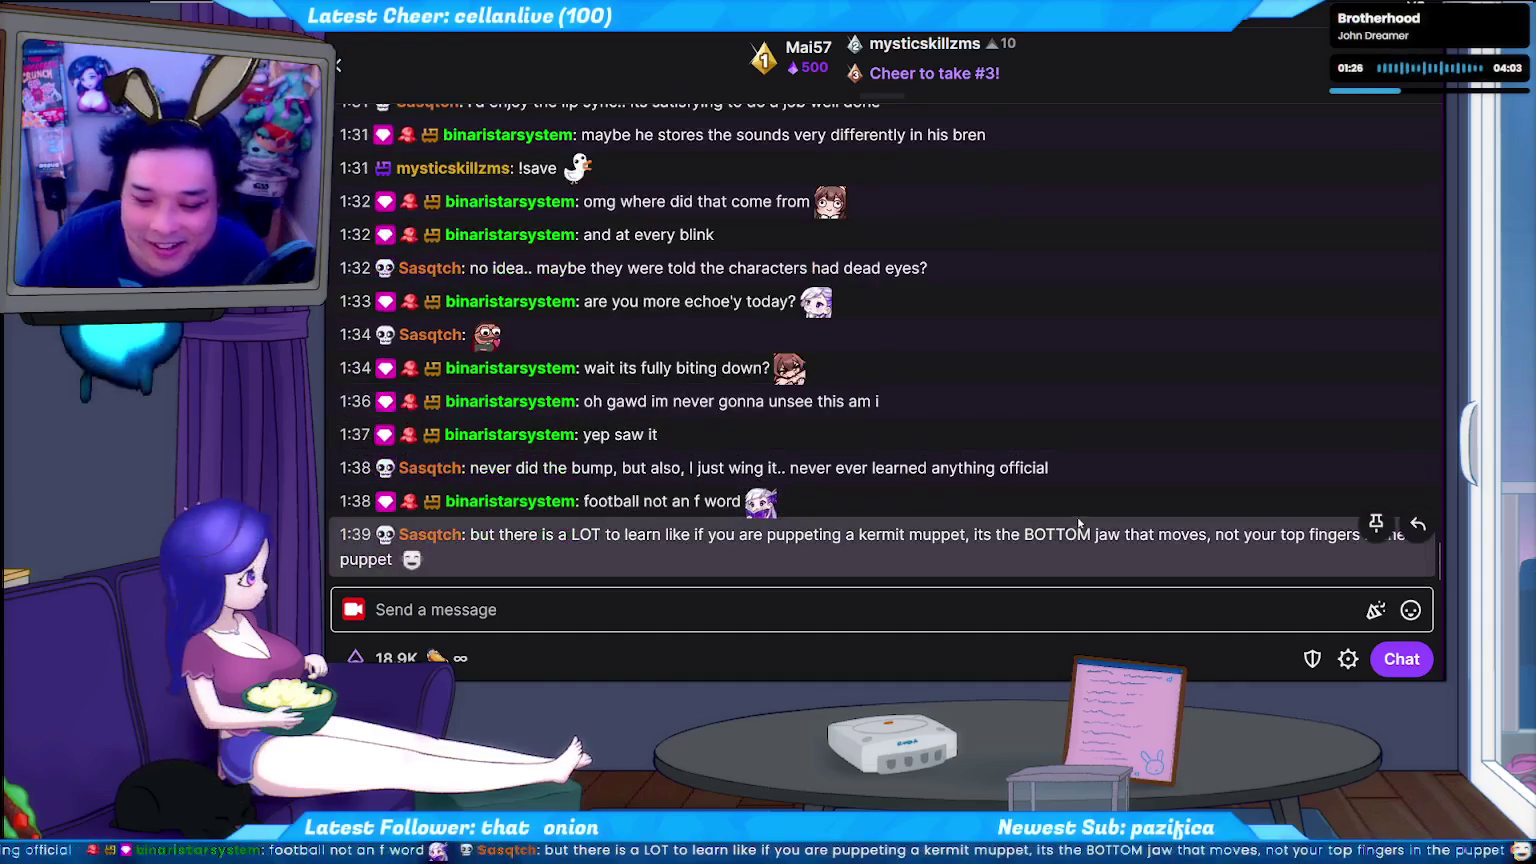
pyautogui.hotkey('alt', 'Tab')
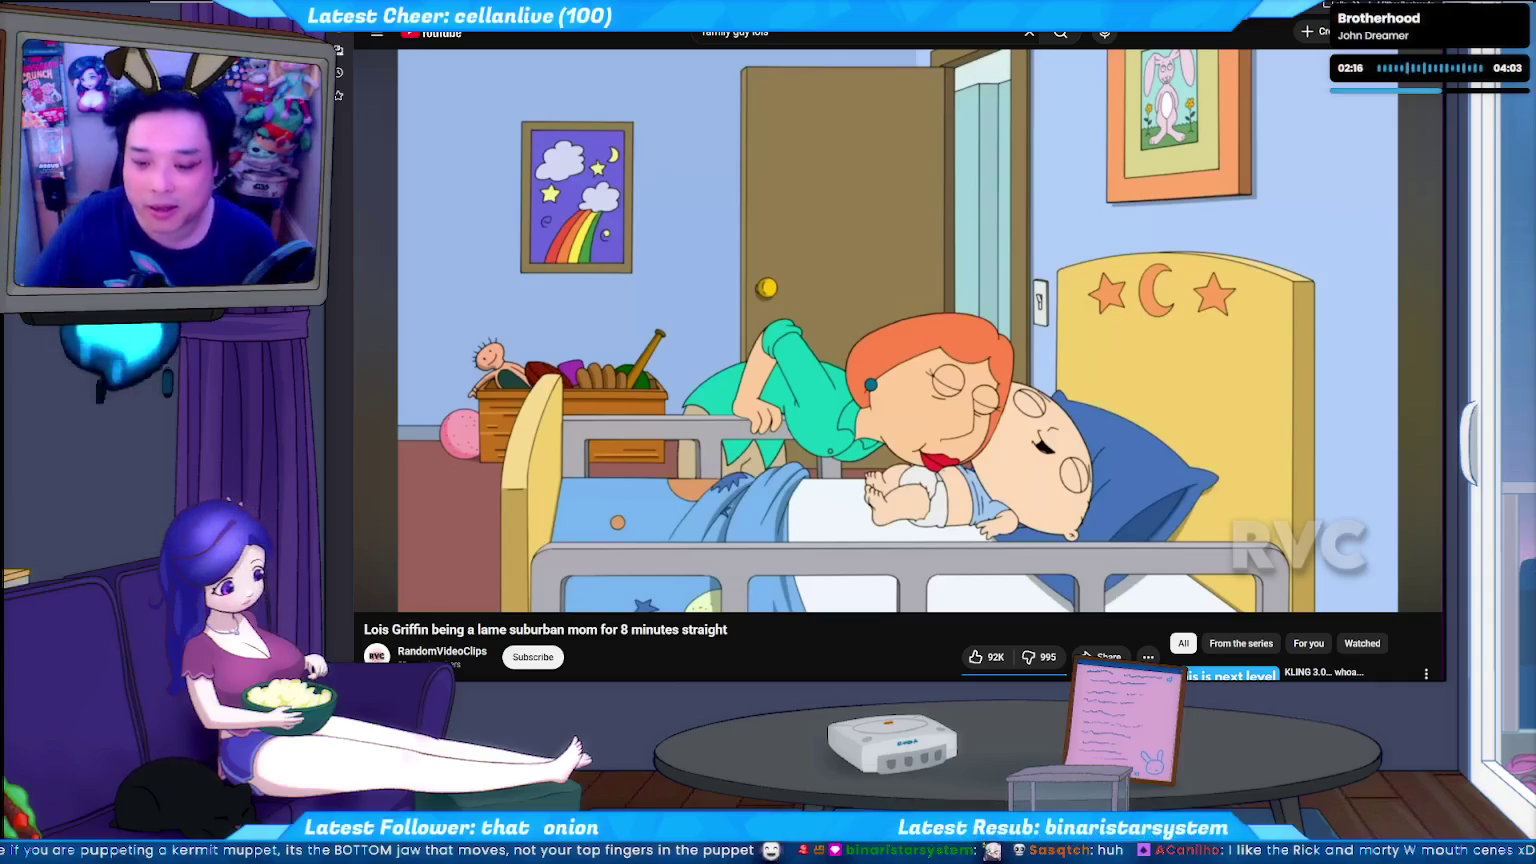
pyautogui.hotkey('ctrl', 'Tab')
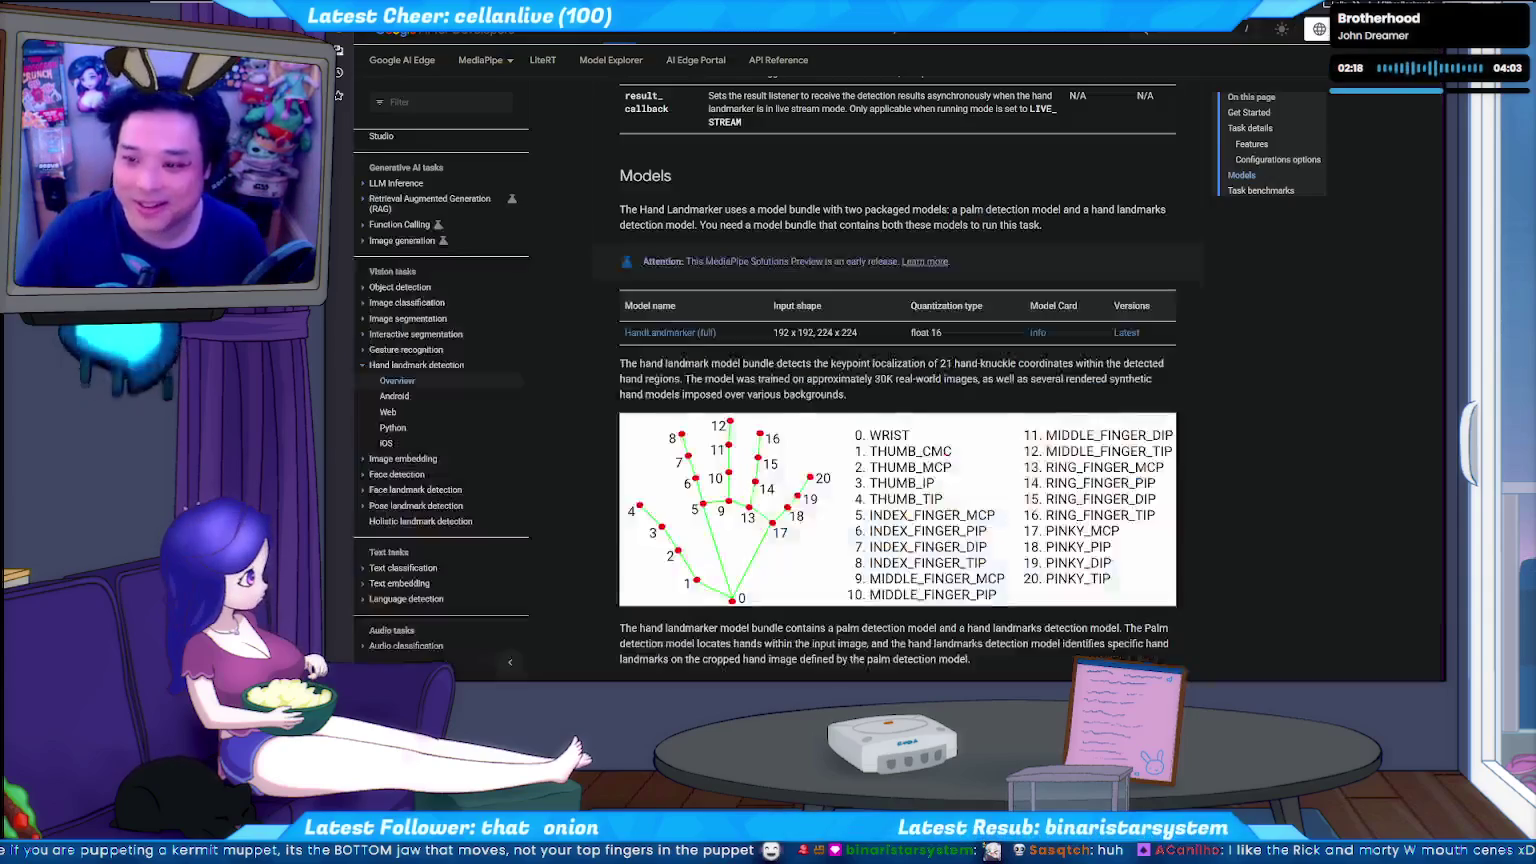
# Switch from the MediaPipe docs back to the avatar's ActionScript in Animate.
pyautogui.hotkey('alt', 'Tab')
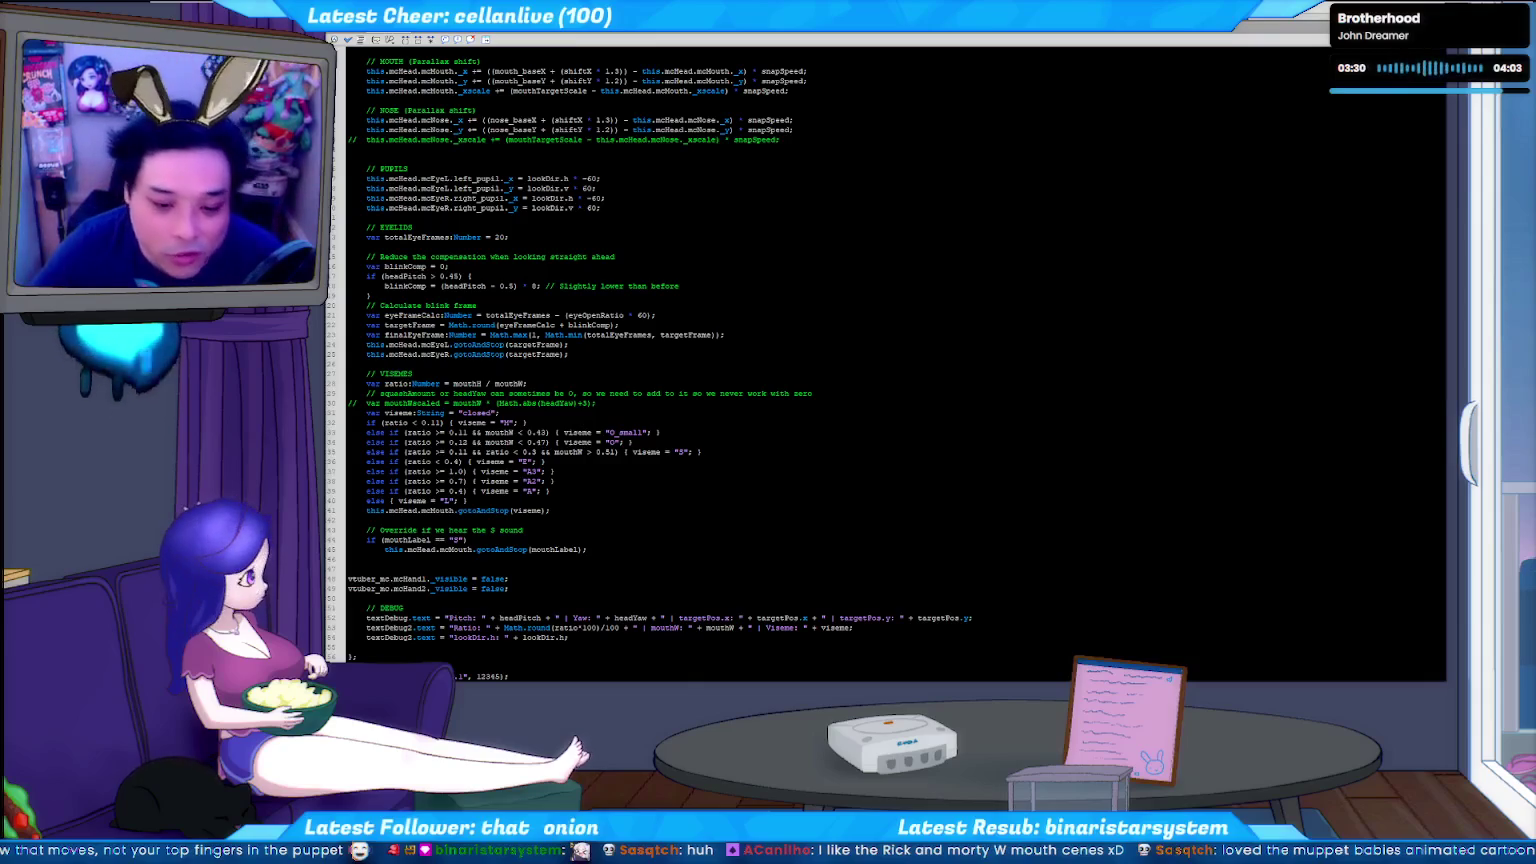
# Review the viseme threshold lines 37–39, then return to the avatar puppet stage.
pyautogui.click(571, 488)
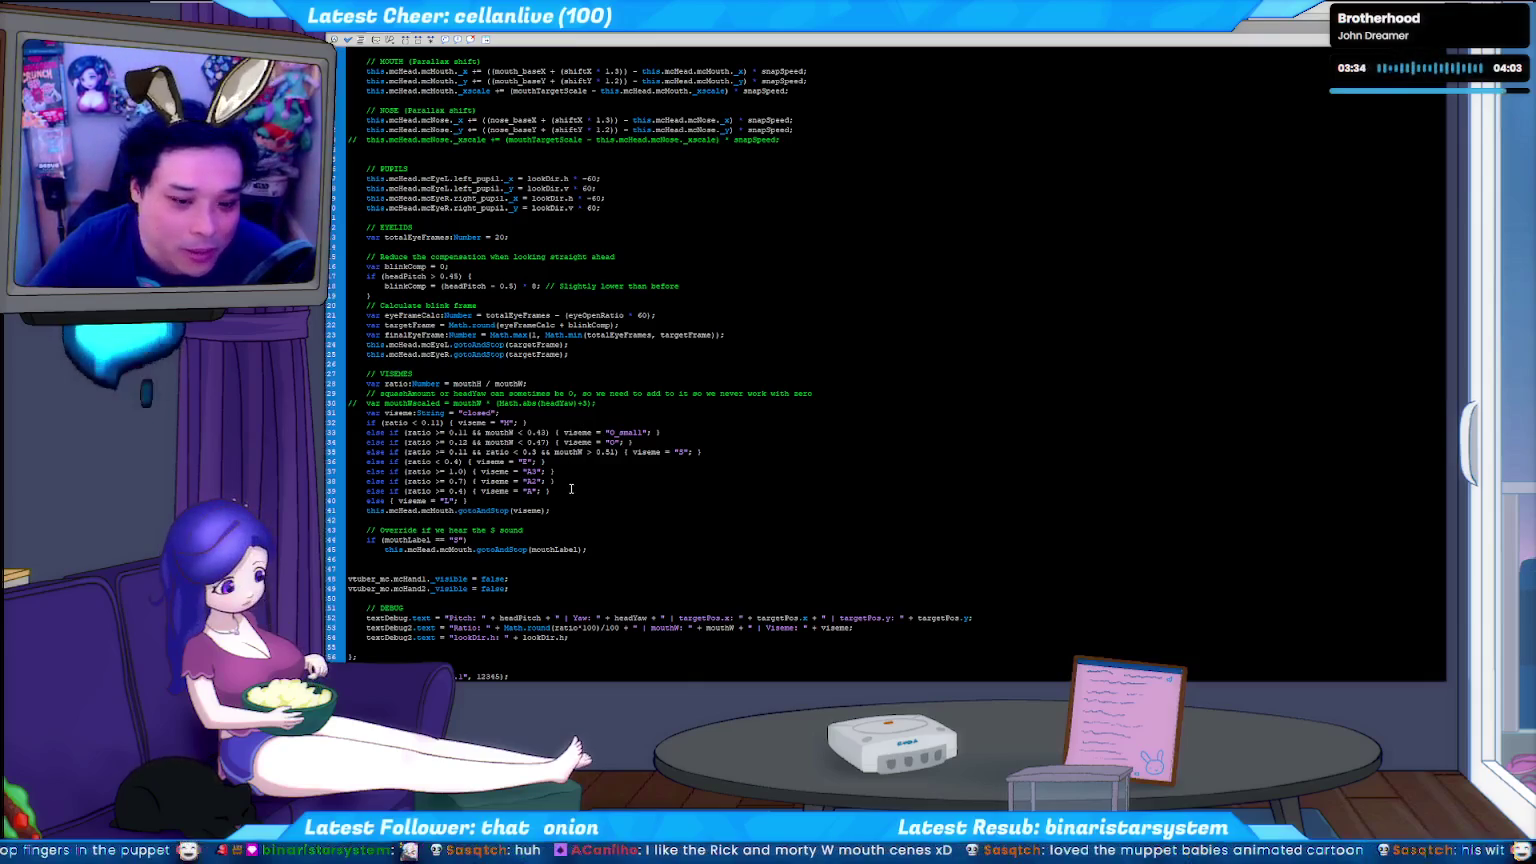
pyautogui.click(586, 481)
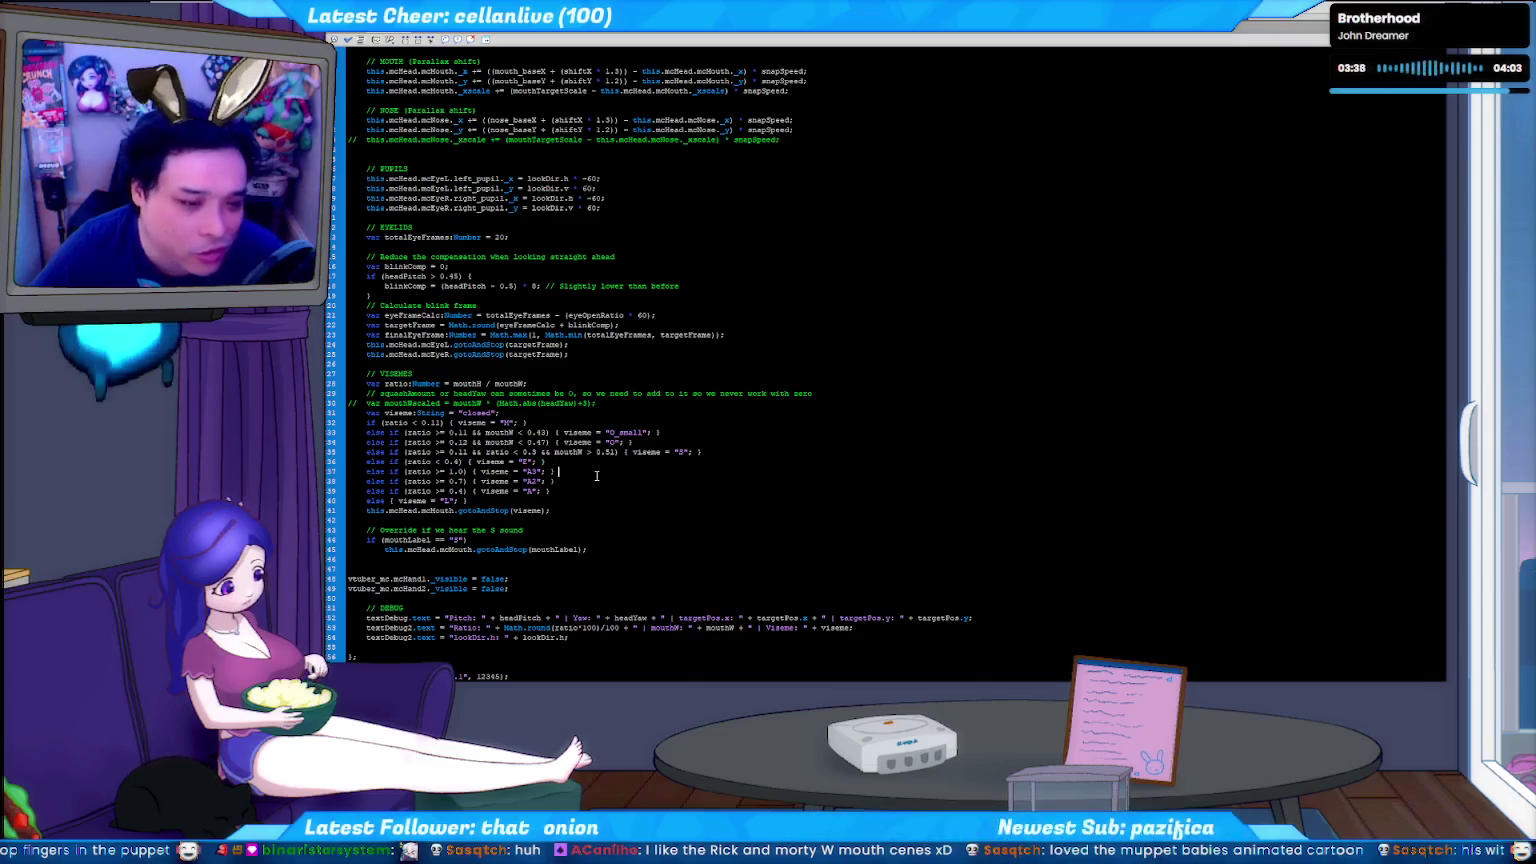
pyautogui.click(595, 476)
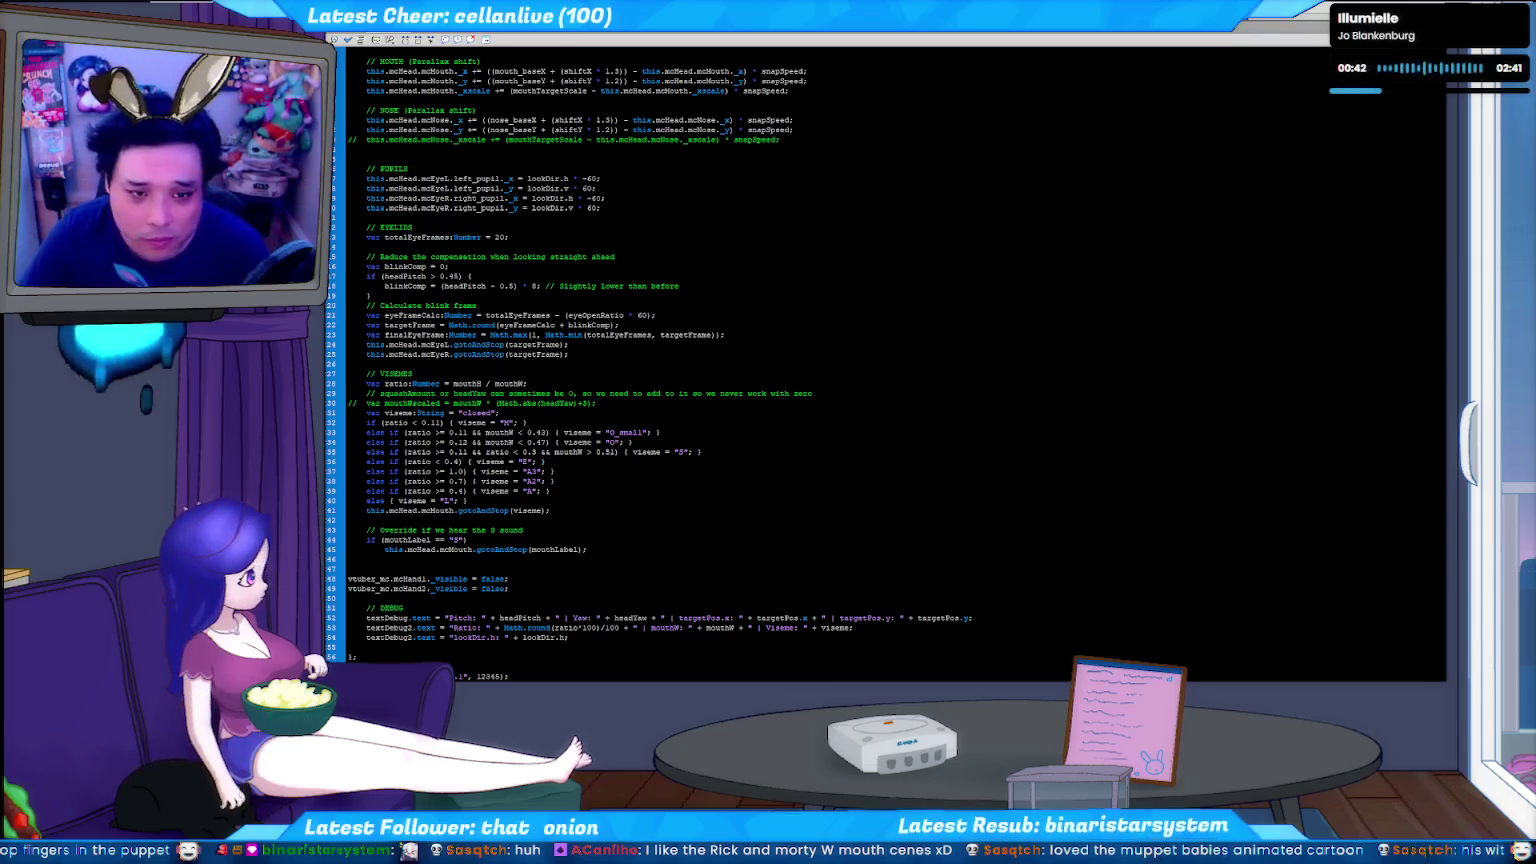
pyautogui.press('F9')
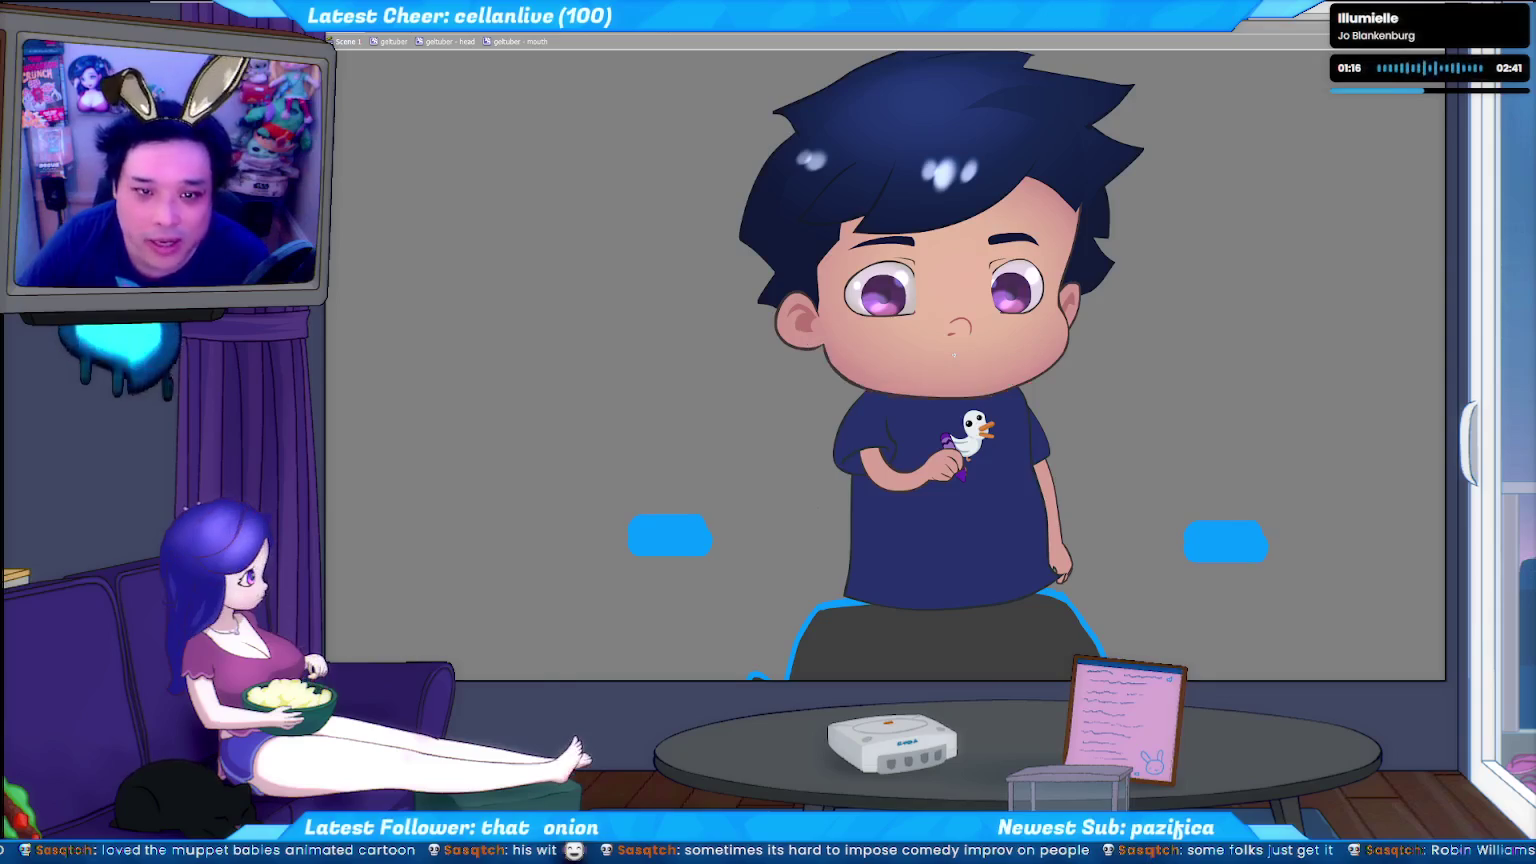
# Save the avatar FLA and switch to the command prompt running python c2f.py.
pyautogui.hotkey('ctrl', 's')
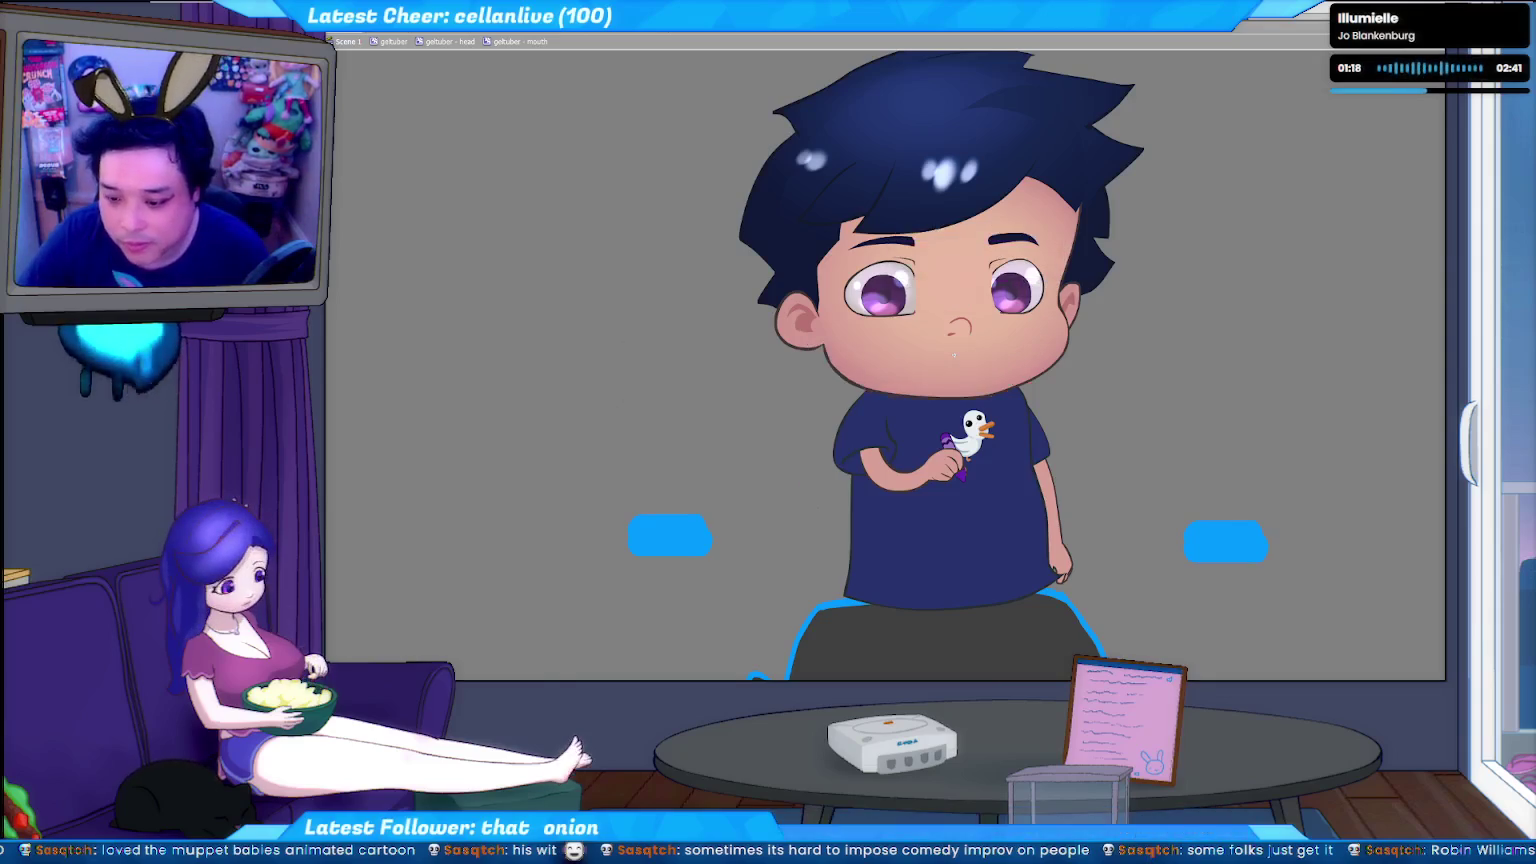
pyautogui.hotkey('alt', 'Tab')
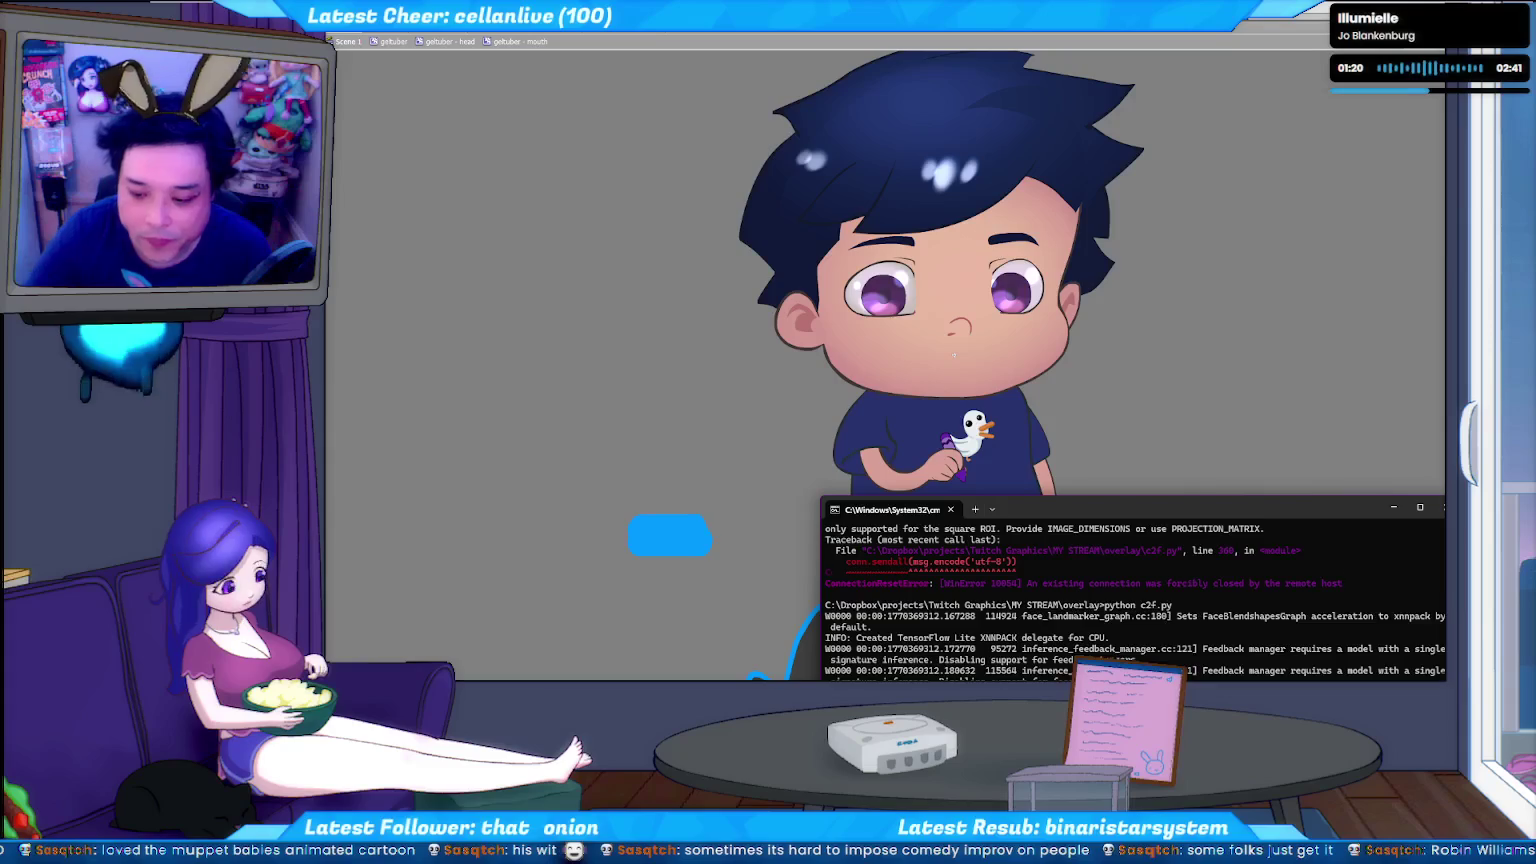
# Switch away from the command prompt running c2f.py, back to the avatar preview.
pyautogui.hotkey('alt', 'Tab')
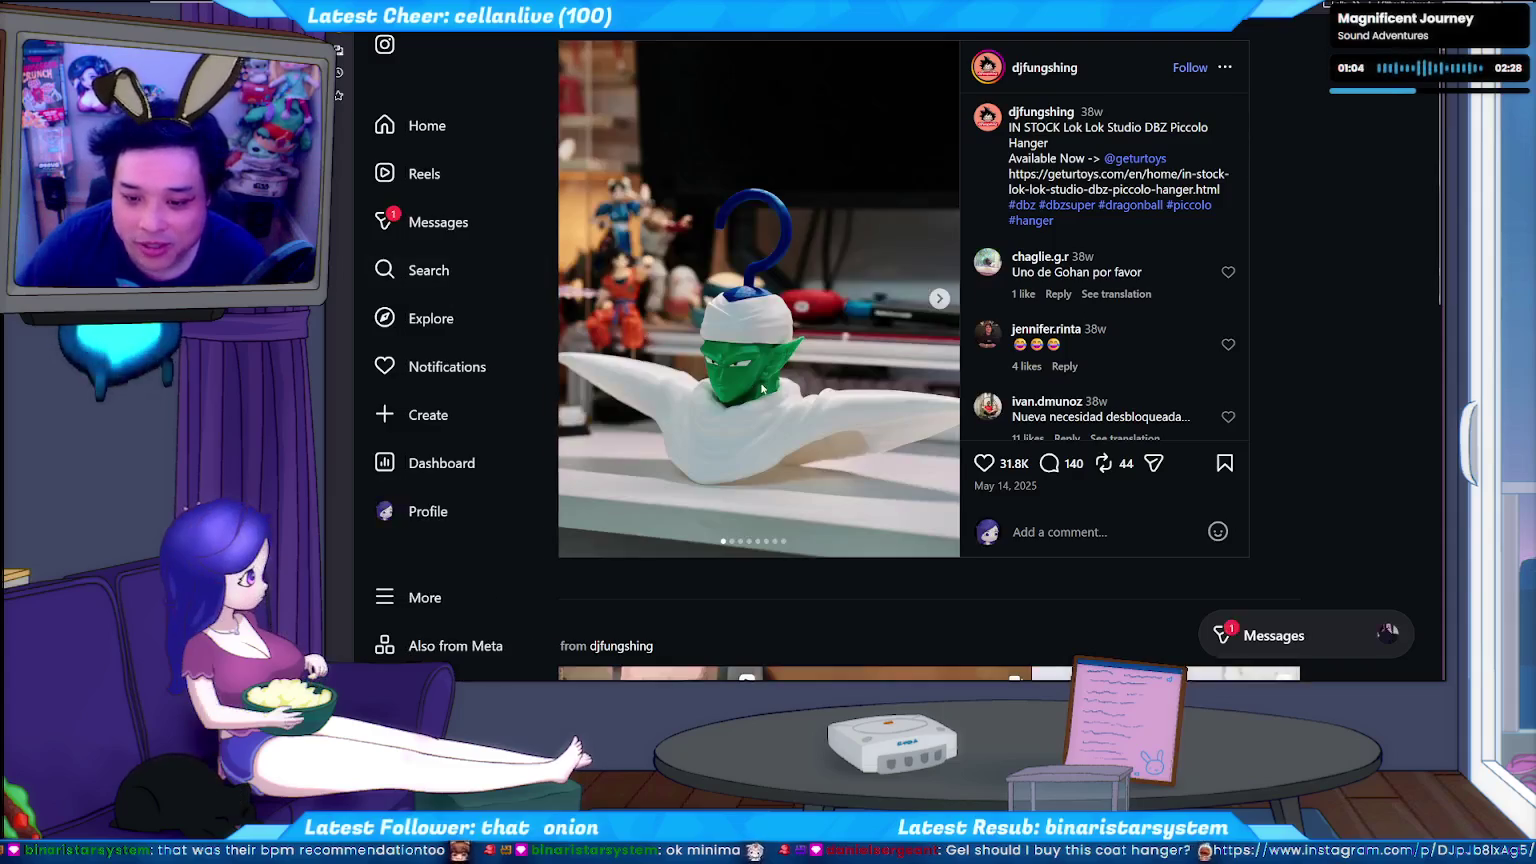
# Show the Piccolo hanger post's second photo, then switch to the MediaPipe Hand Landmarker docs.
pyautogui.click(939, 299)
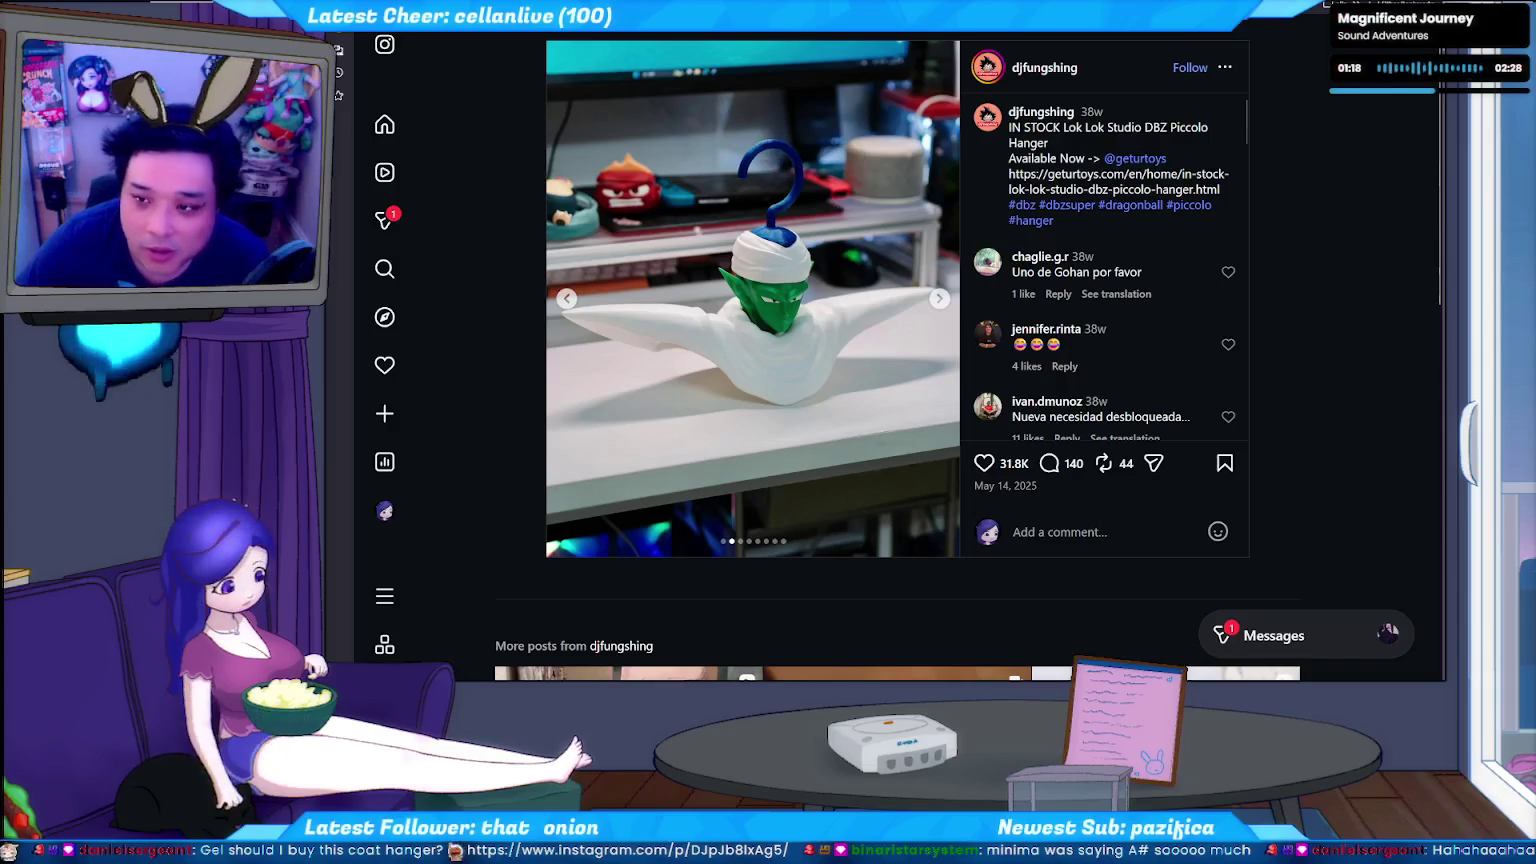
pyautogui.hotkey('ctrl', 'Tab')
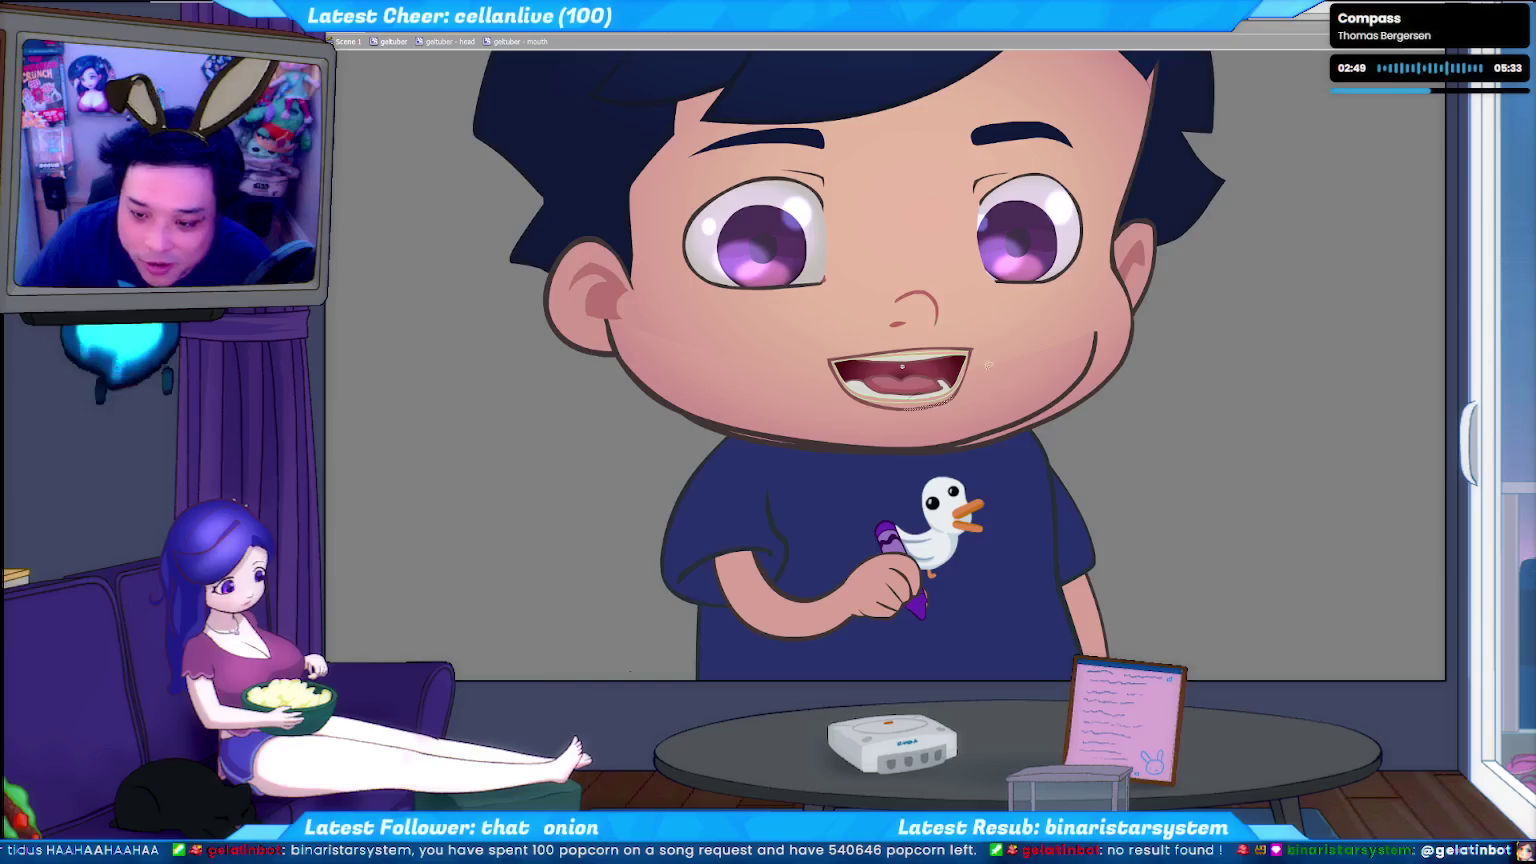
pyautogui.moveTo(991, 380); pyautogui.dragTo(980, 392)
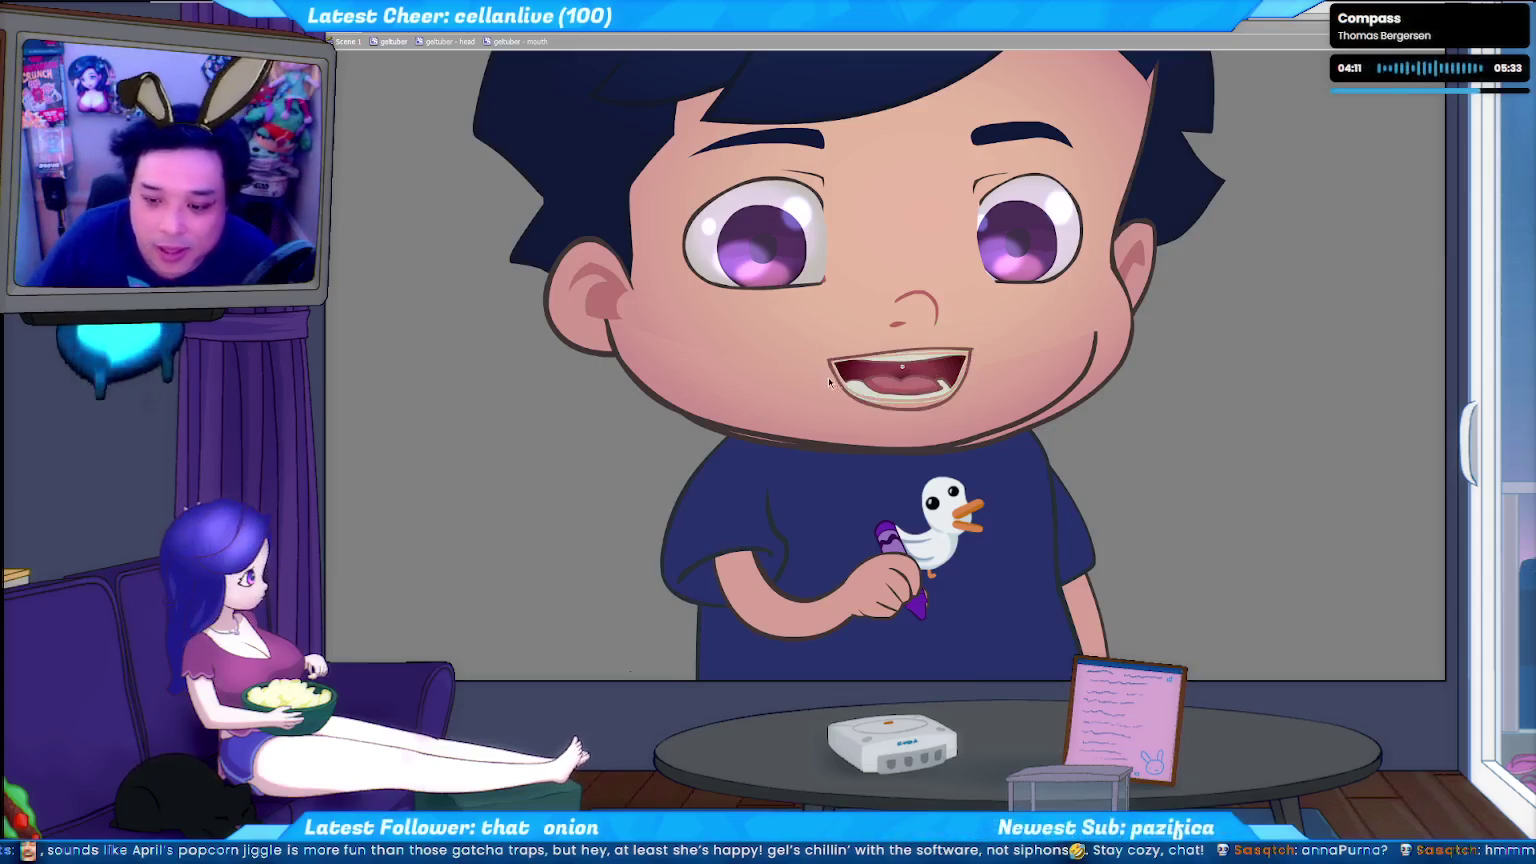
pyautogui.moveTo(804, 347); pyautogui.dragTo(840, 368)
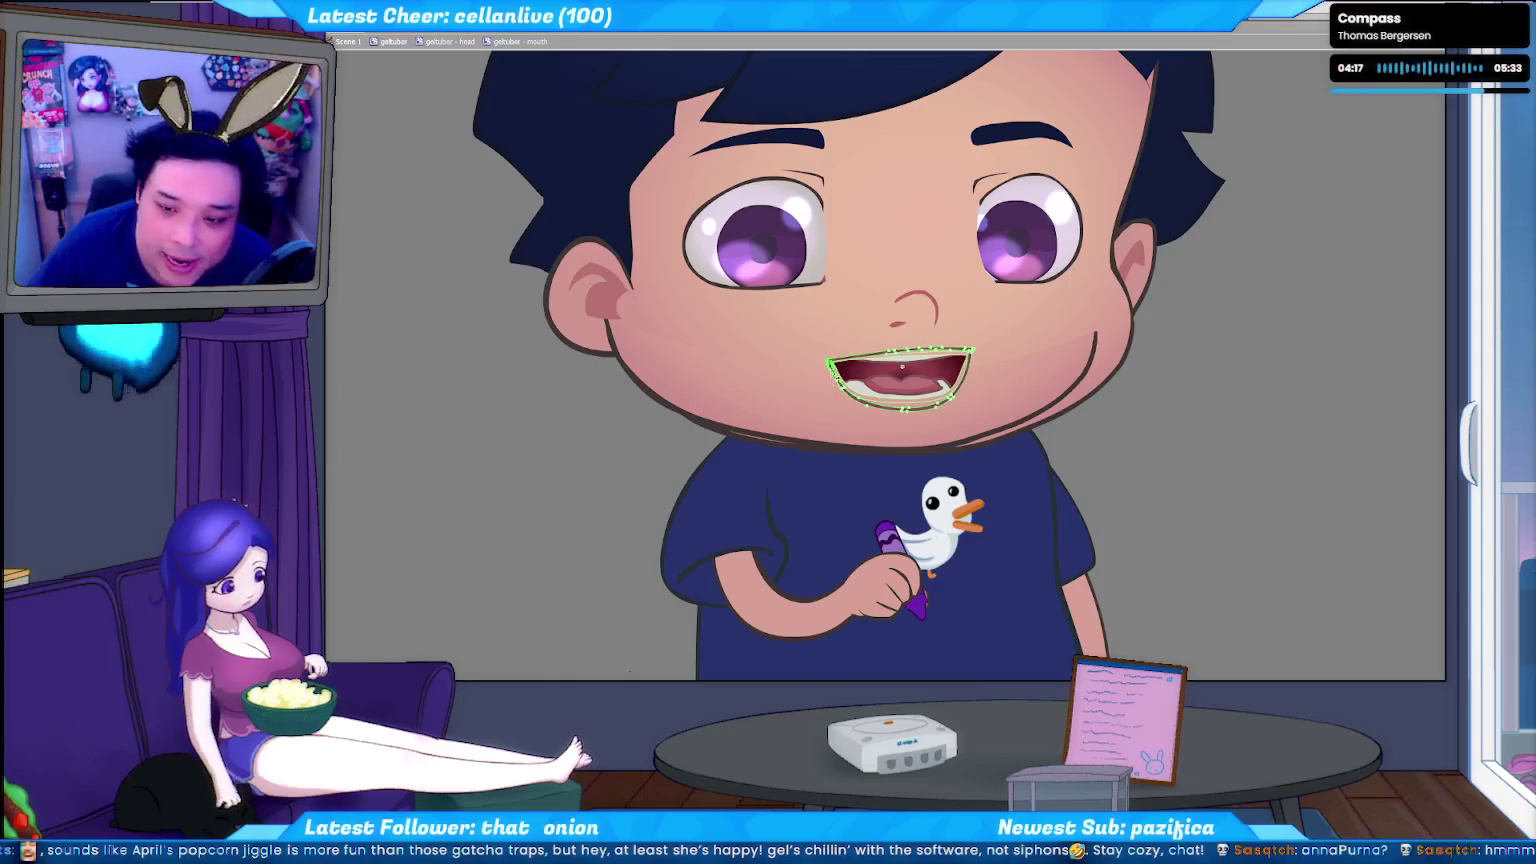
pyautogui.click(840, 355)
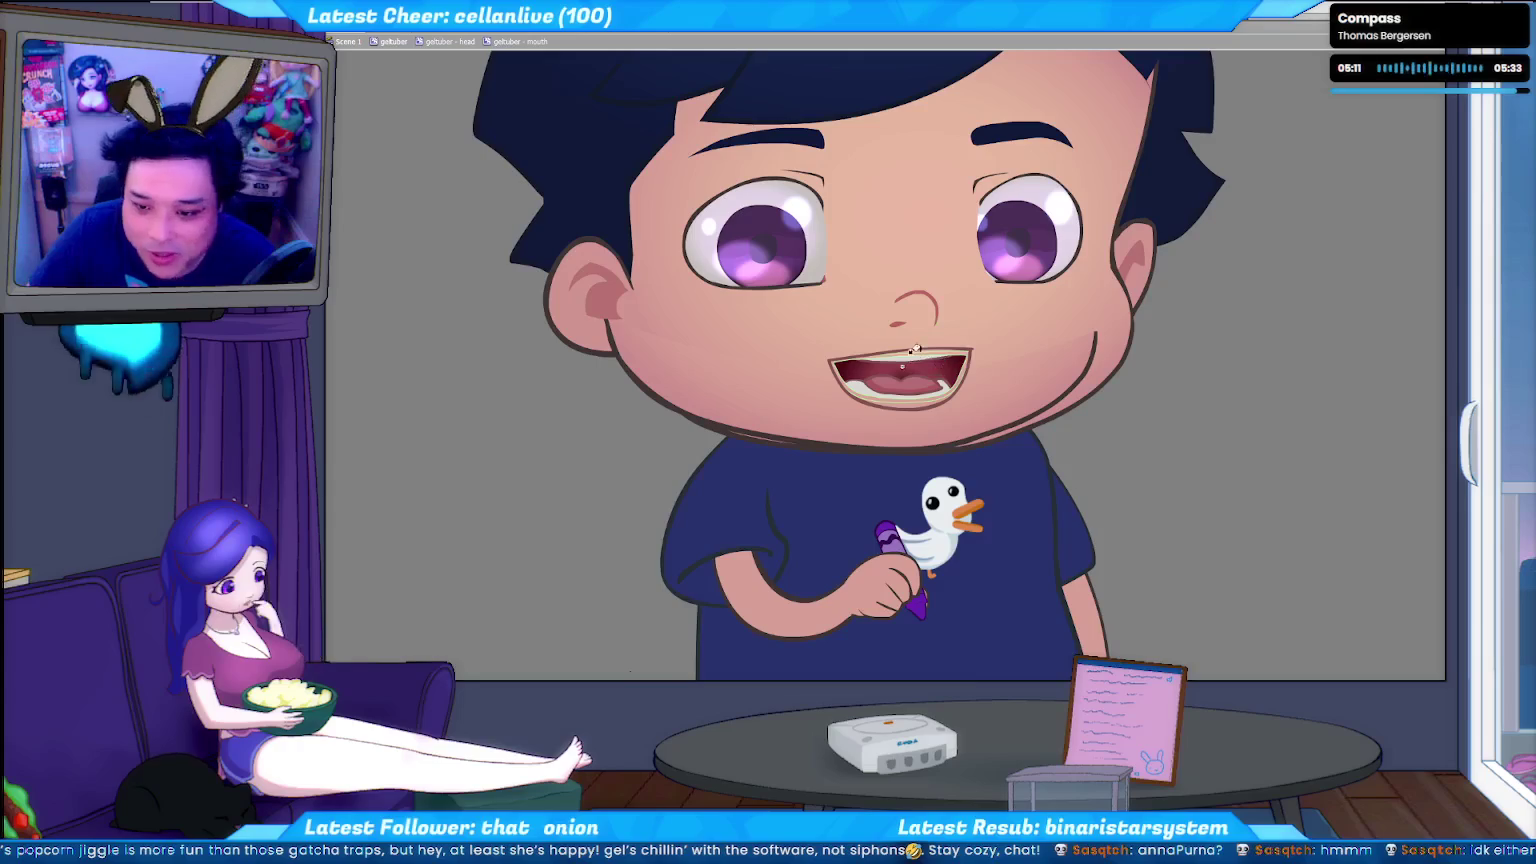
pyautogui.click(918, 352)
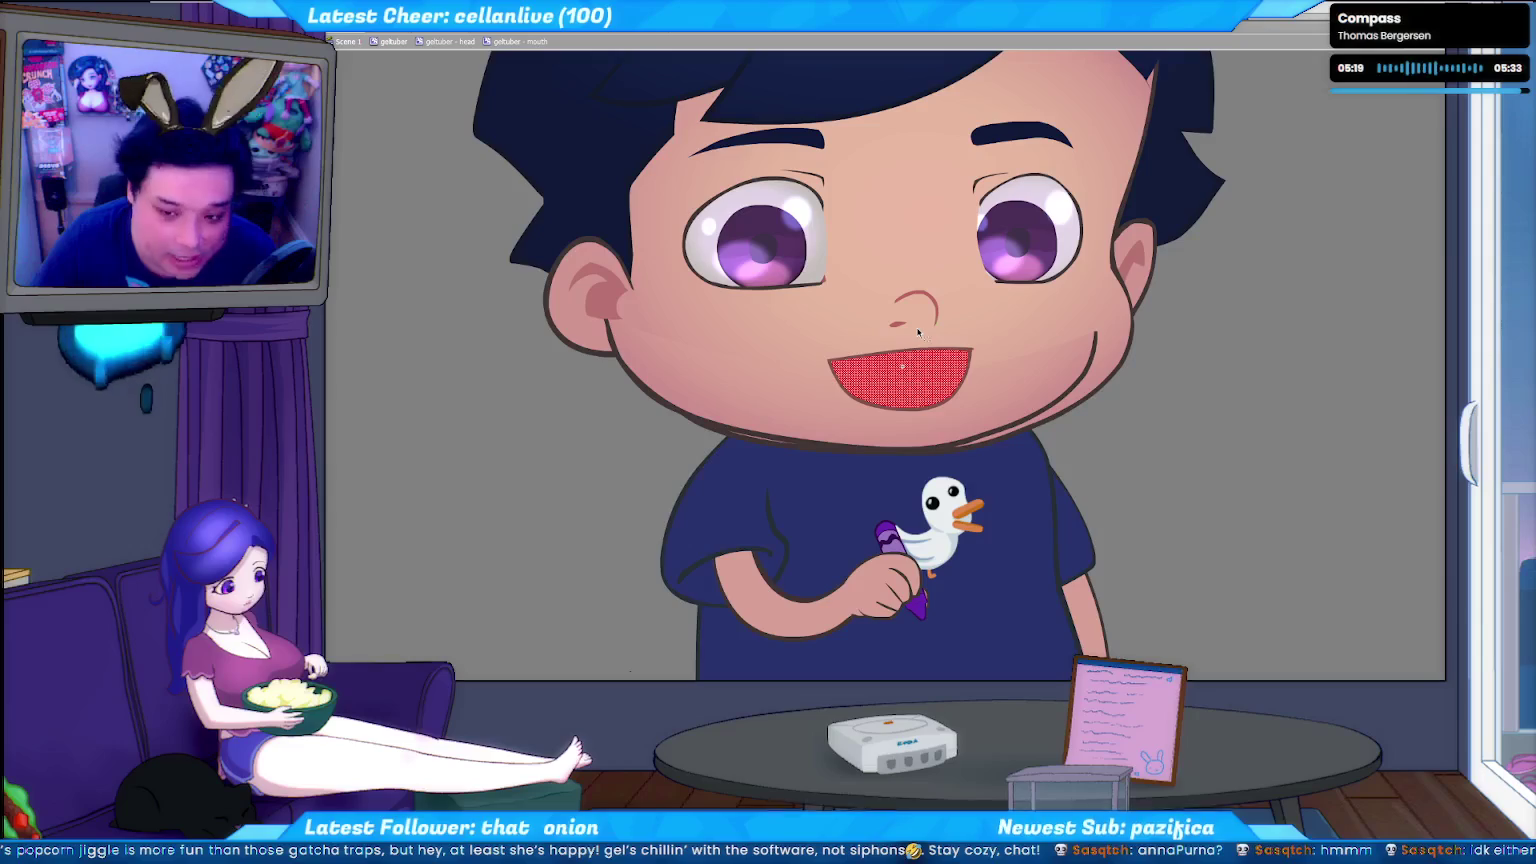
pyautogui.hotkey('ctrl', 'z')
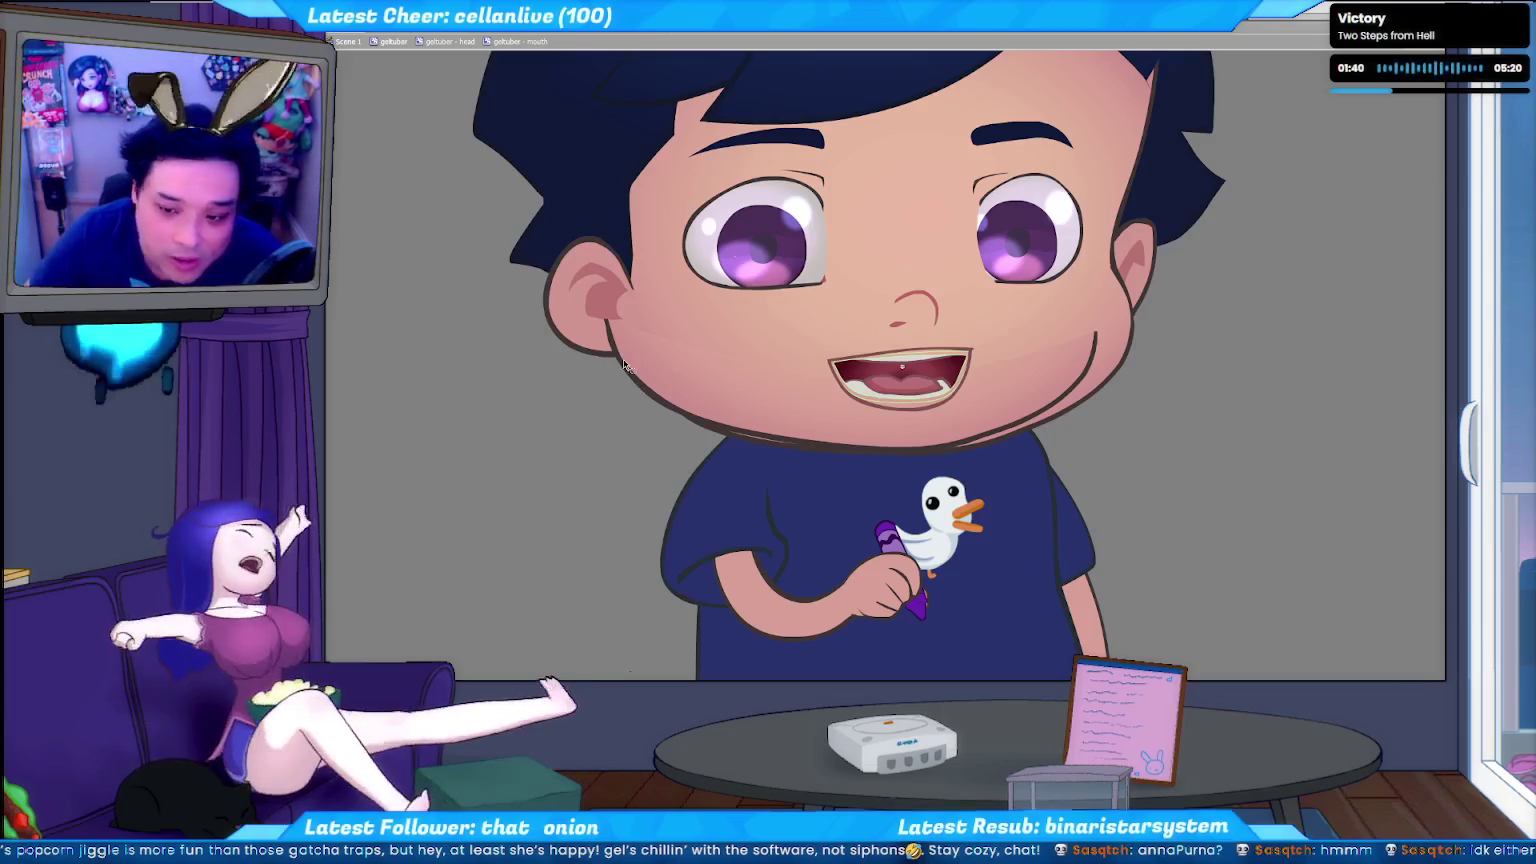
pyautogui.click(955, 366)
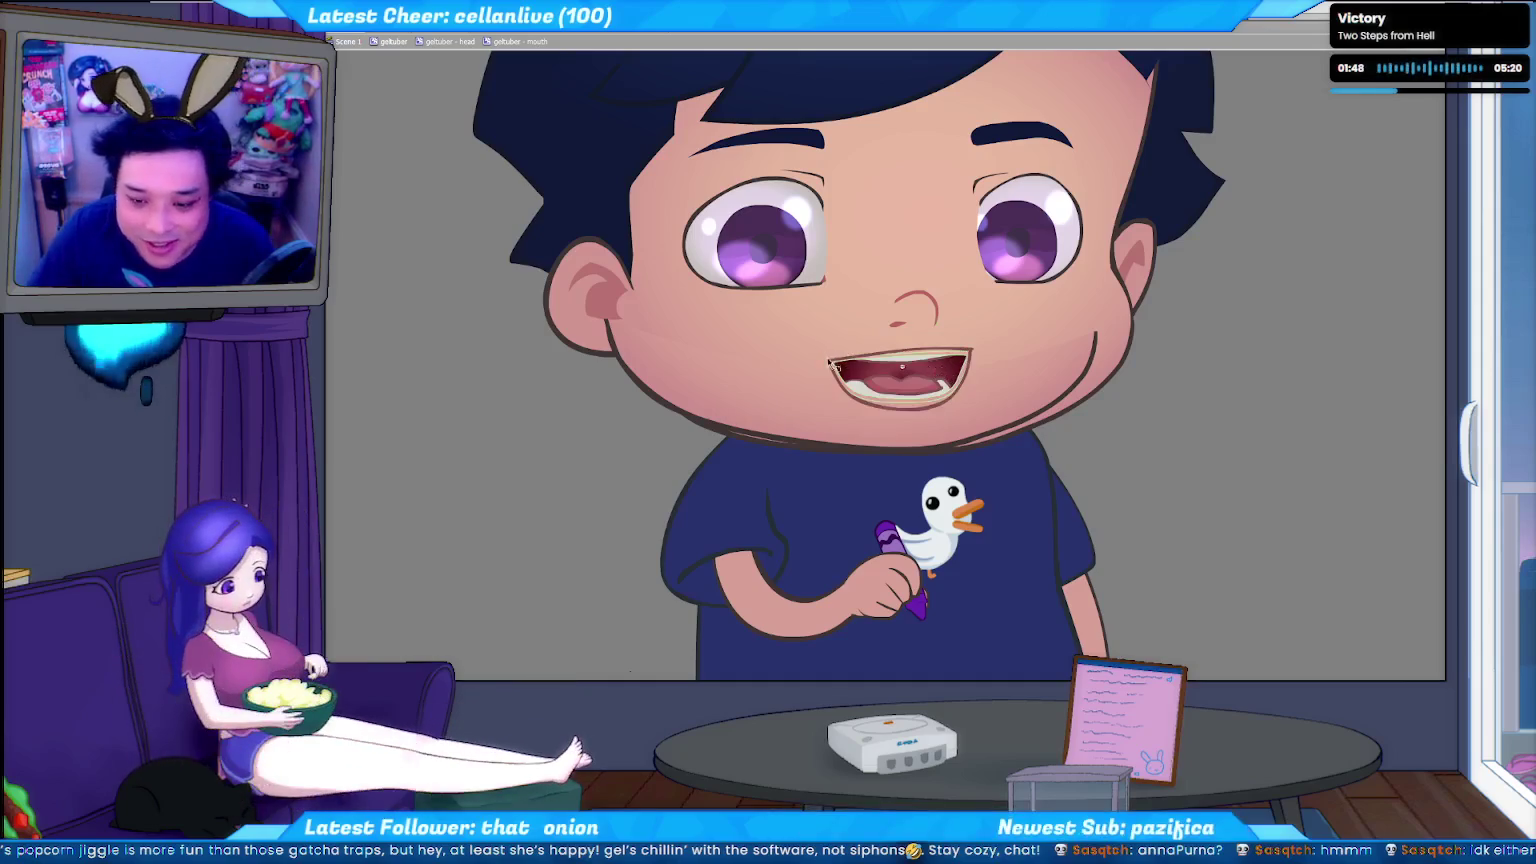
# Select the avatar's mouth shape and zoom in on its teeth and tongue.
pyautogui.click(834, 366)
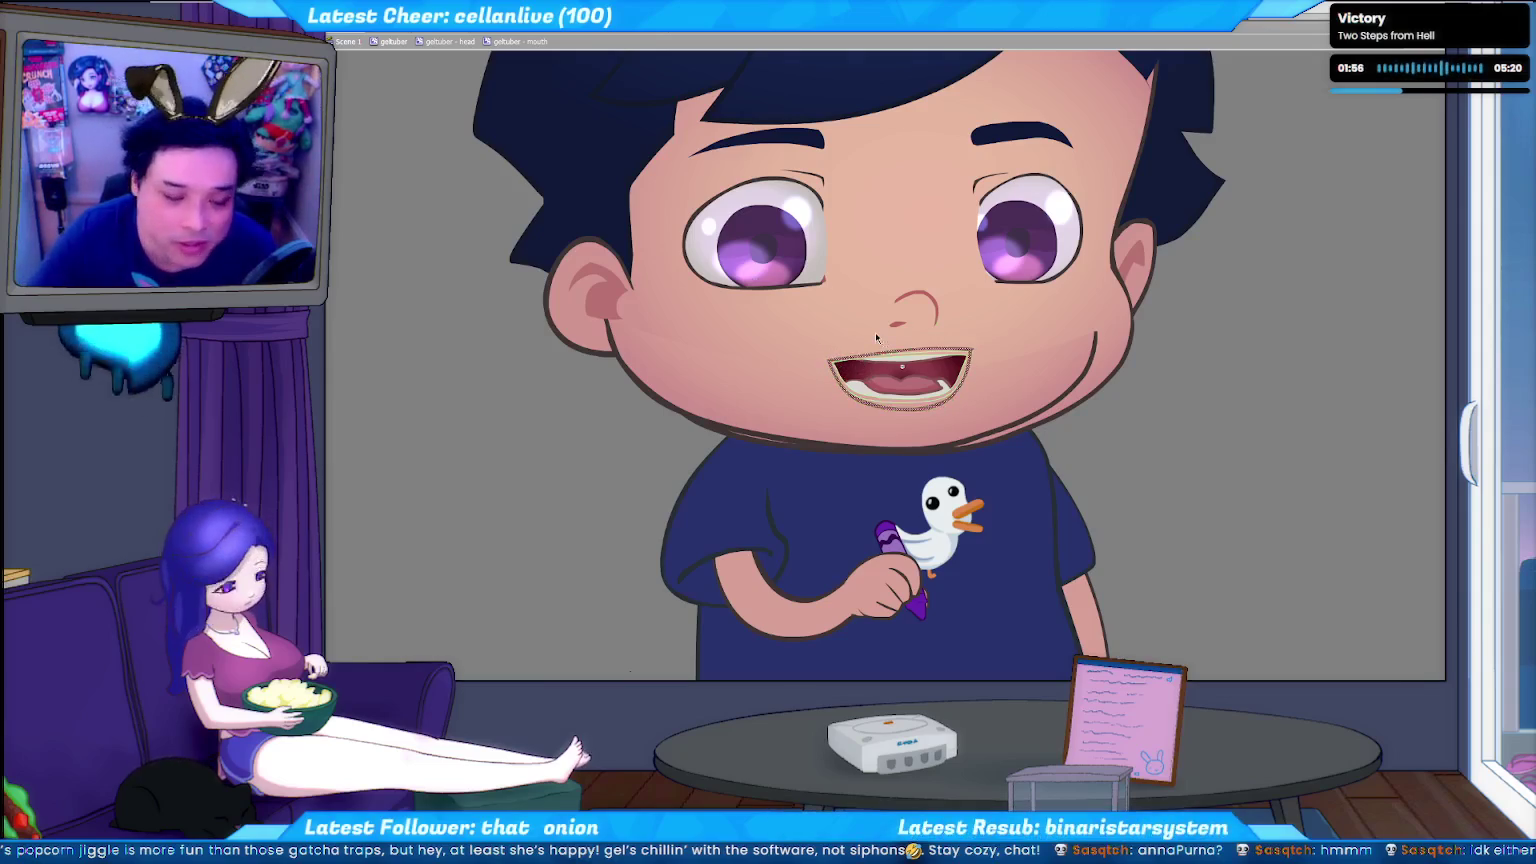
pyautogui.scroll(5, 870, 360)
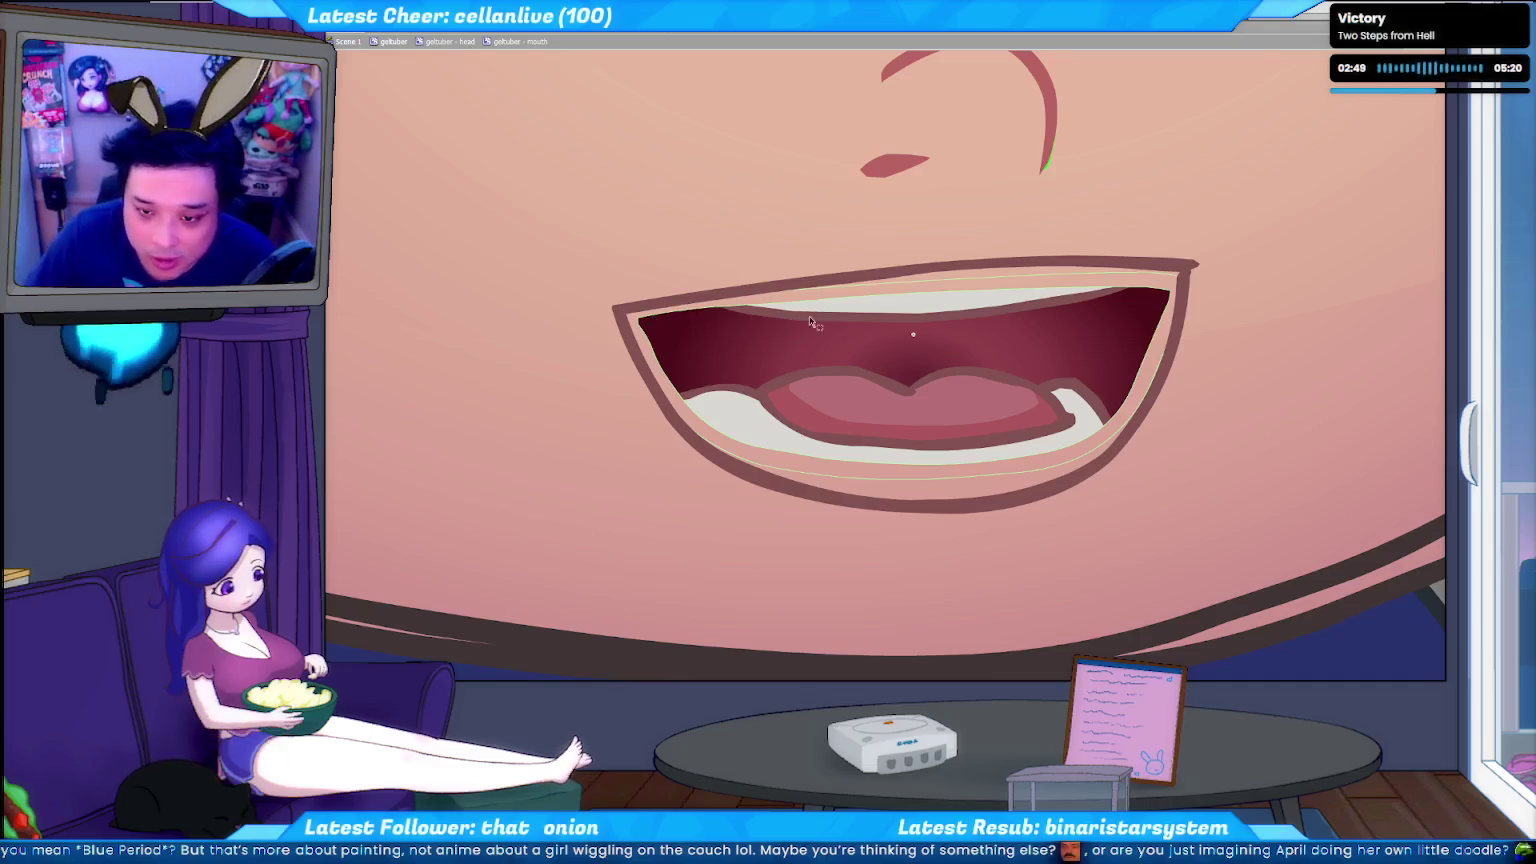
# Try red fills and a white swirl on the mouth interior, then select the mouth graphic.
pyautogui.click(914, 316)
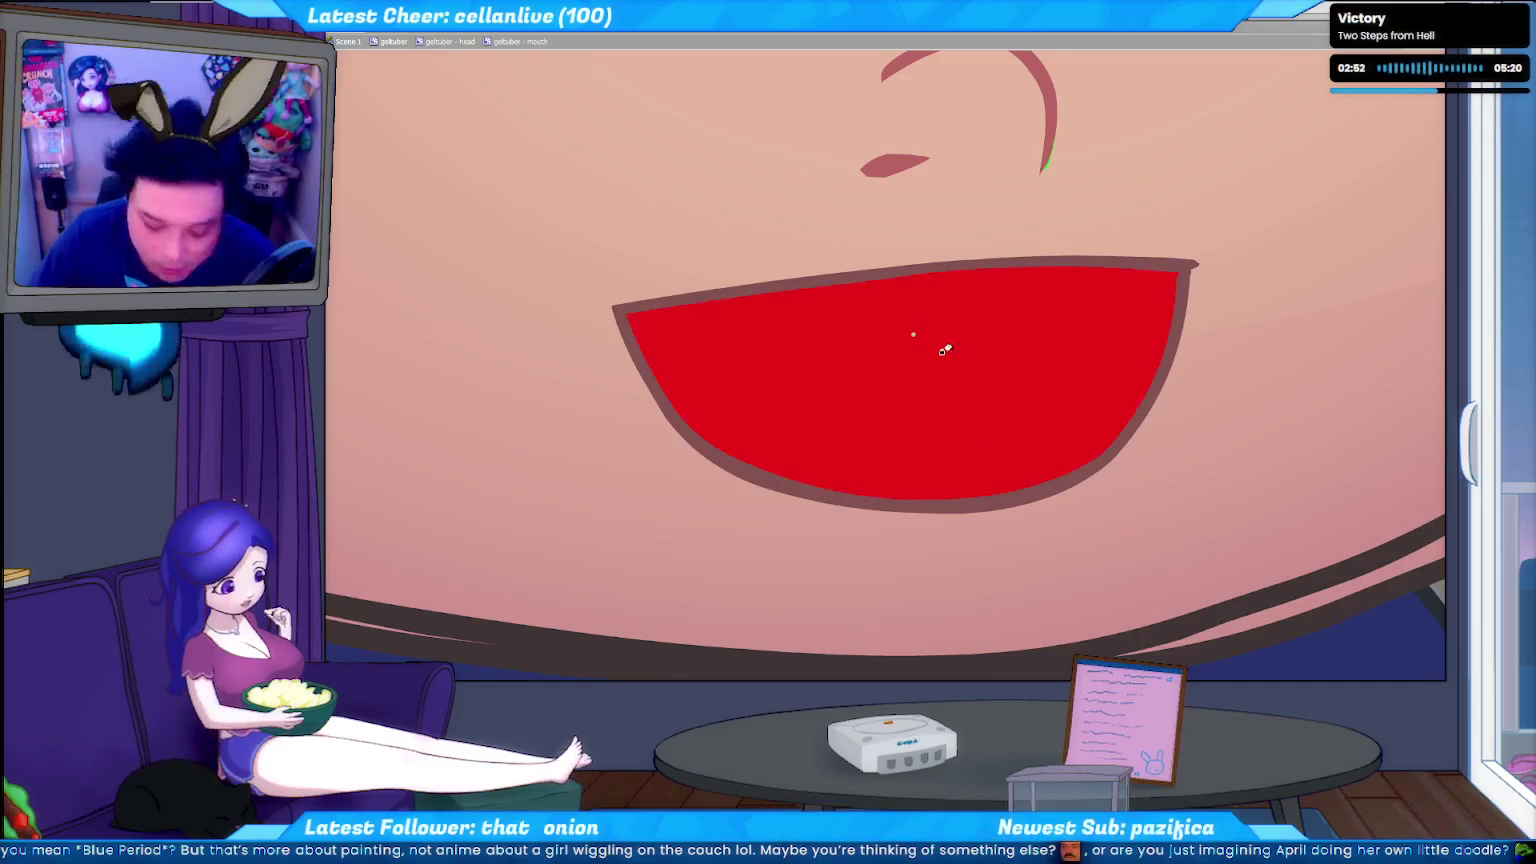
pyautogui.click(926, 343)
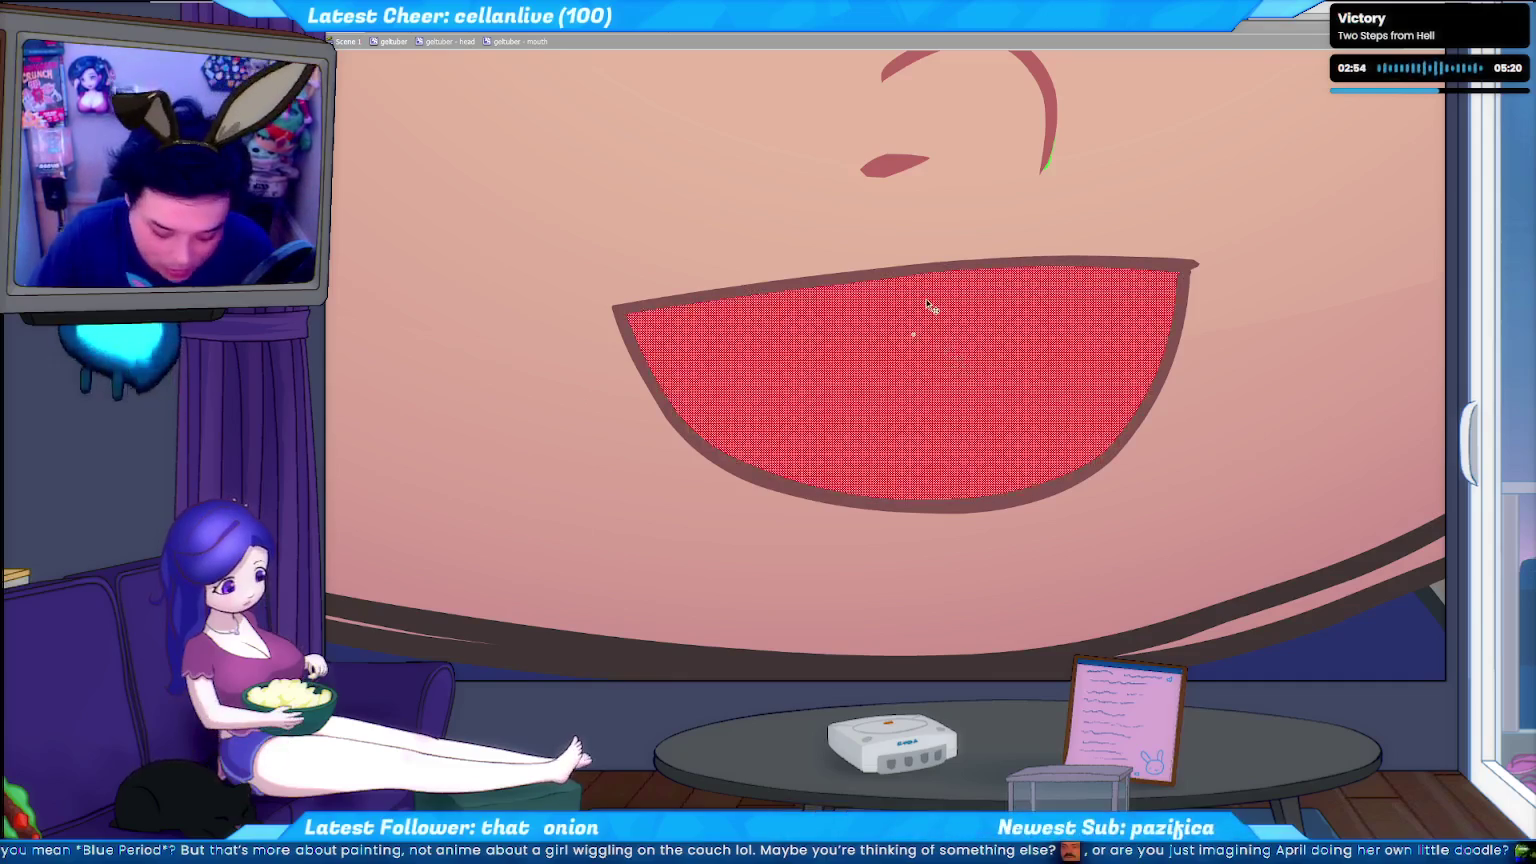
pyautogui.hotkey('ctrl', 'z')
pyautogui.hotkey('ctrl', 'z')
pyautogui.hotkey('ctrl', '0')
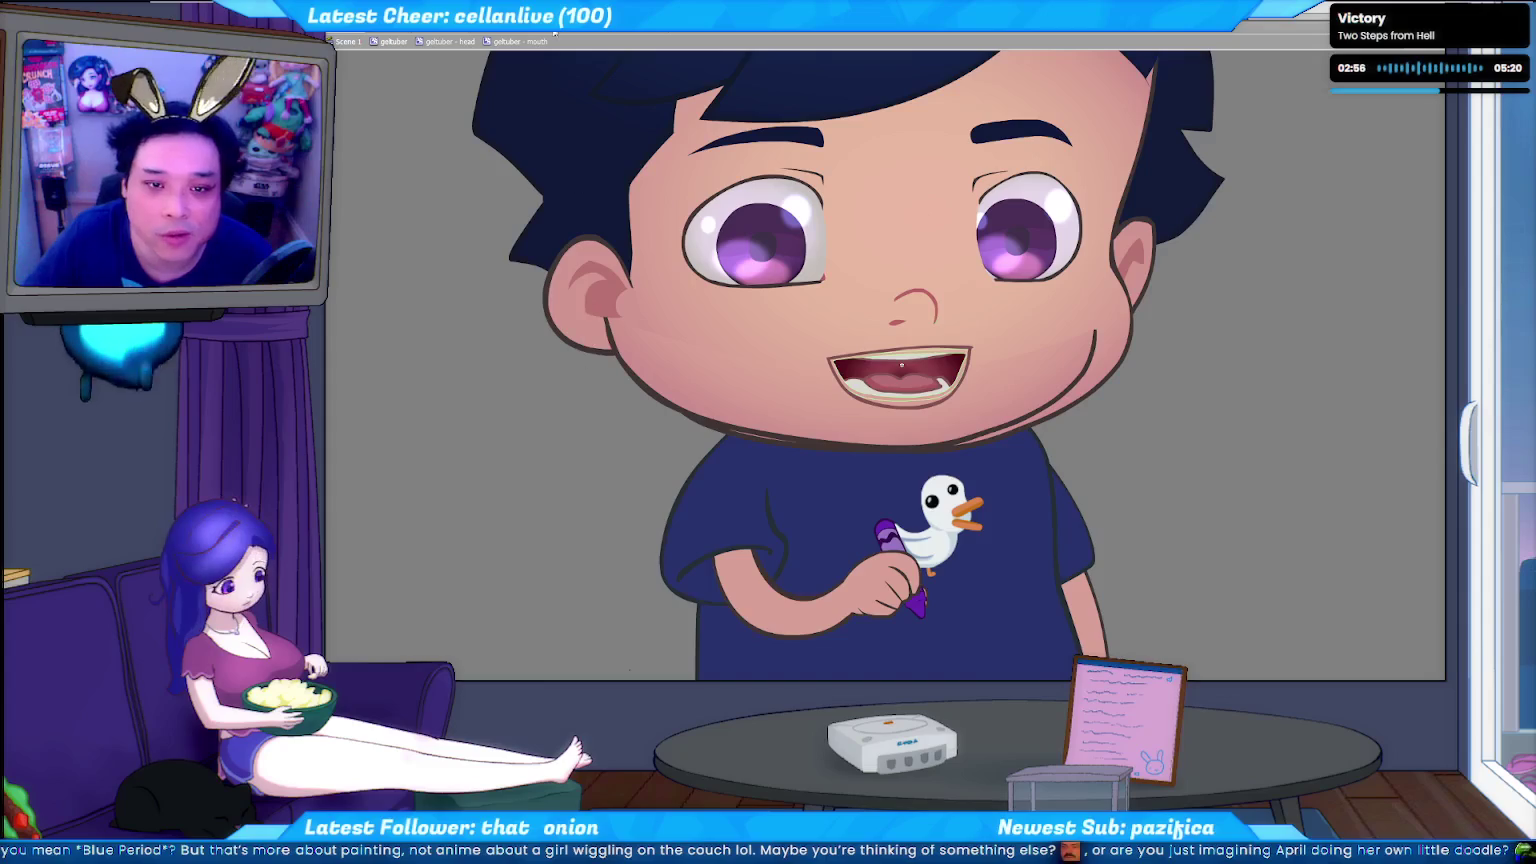
pyautogui.click(901, 366)
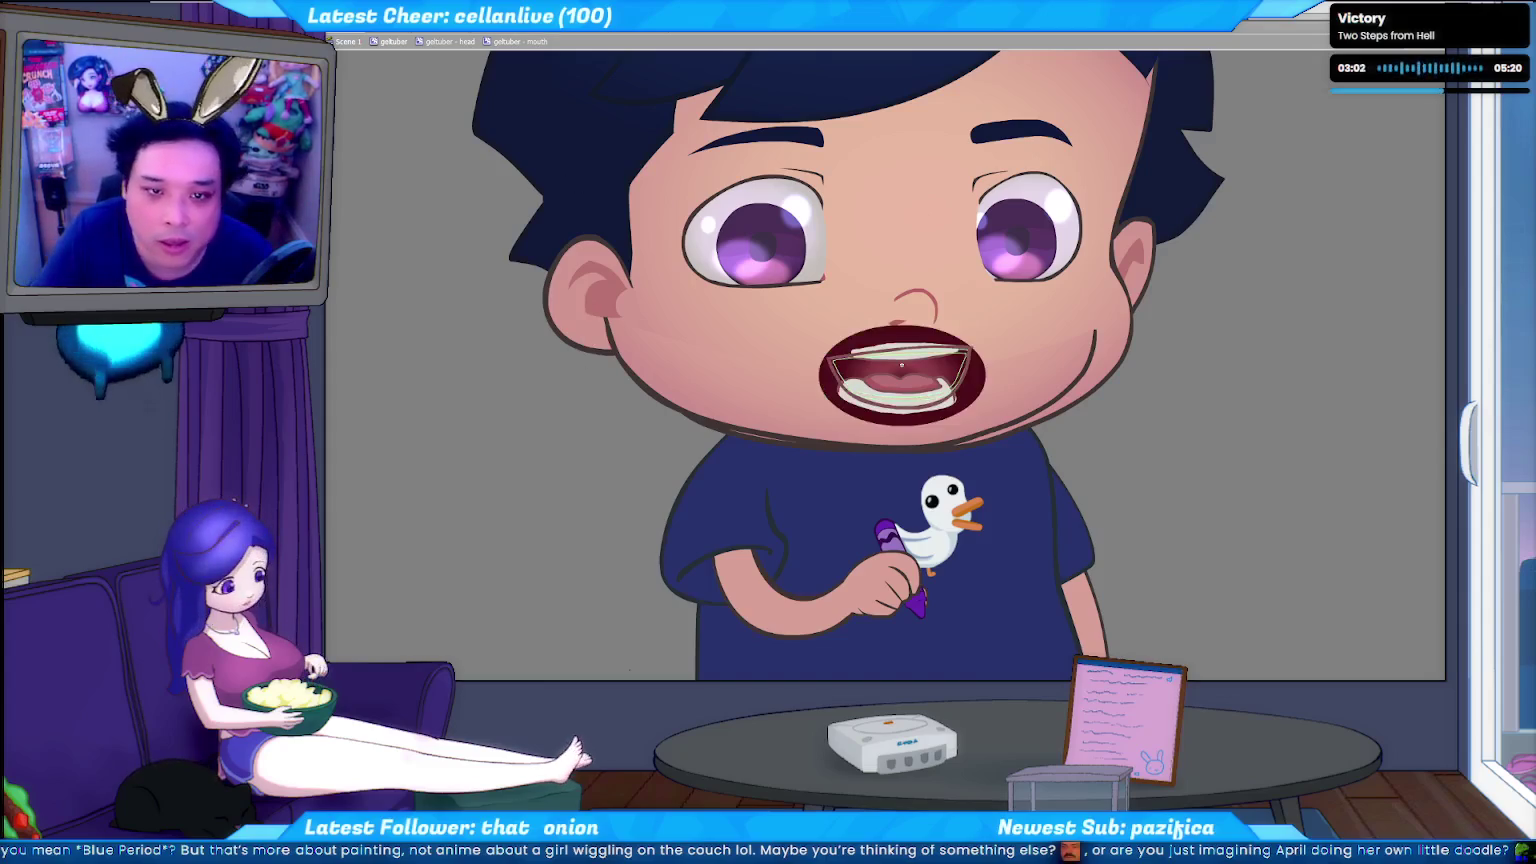
pyautogui.click(901, 366)
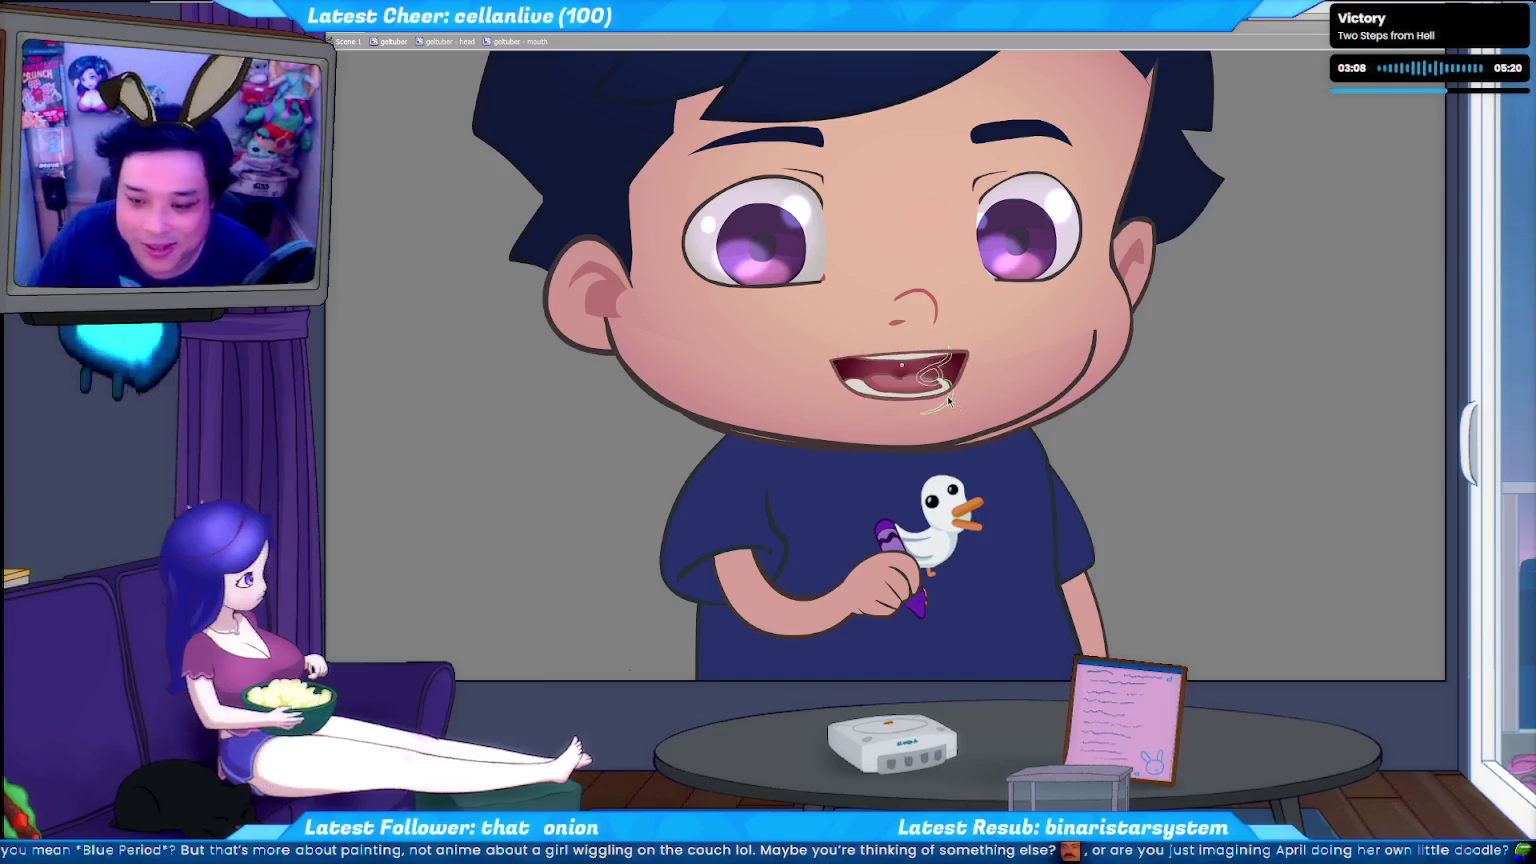
pyautogui.moveTo(952, 393); pyautogui.dragTo(935, 408)
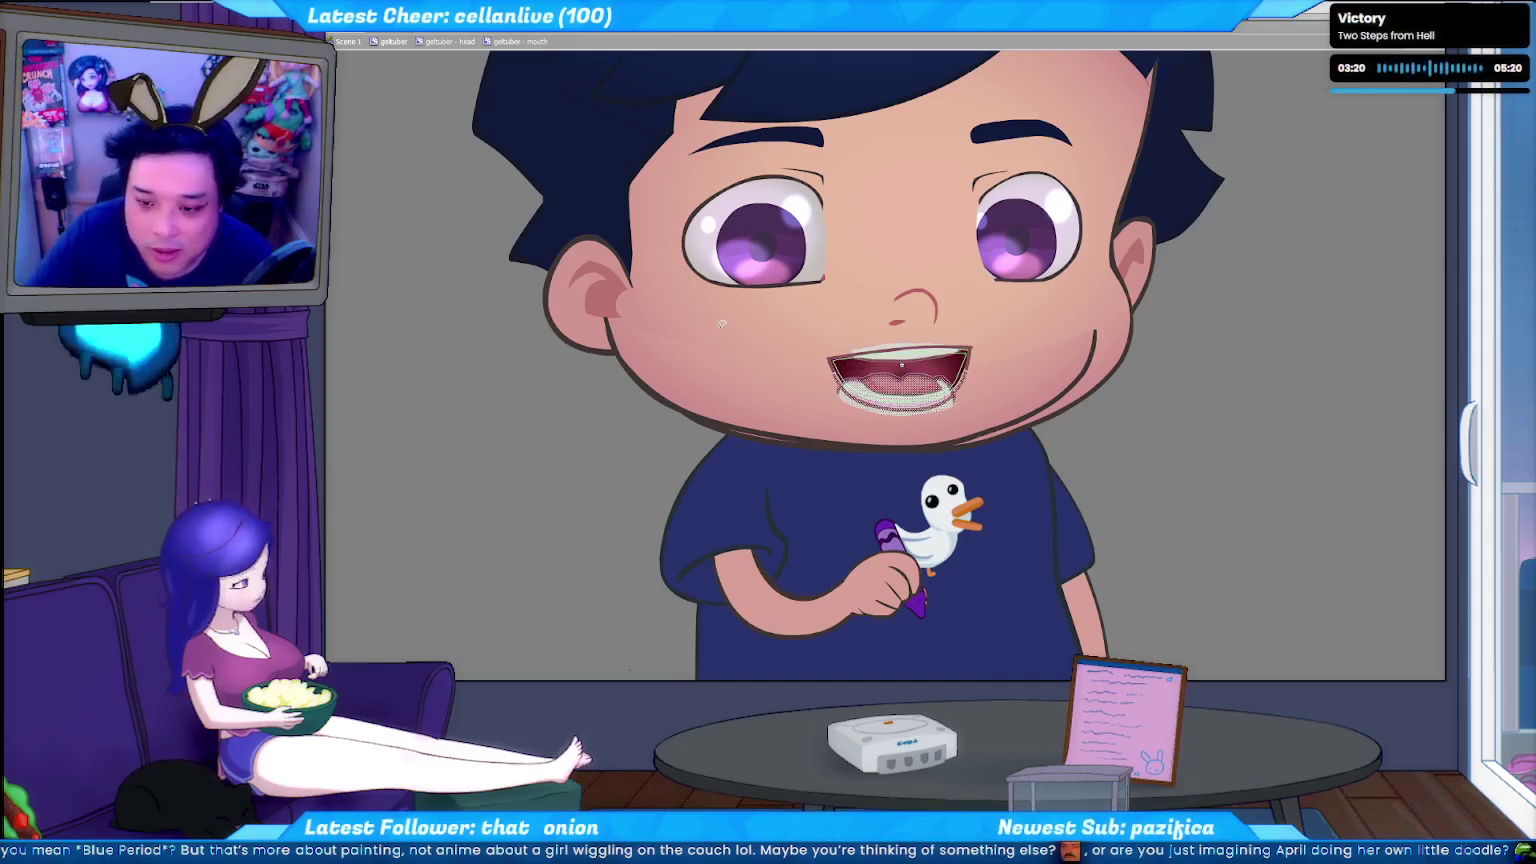
pyautogui.click(912, 390)
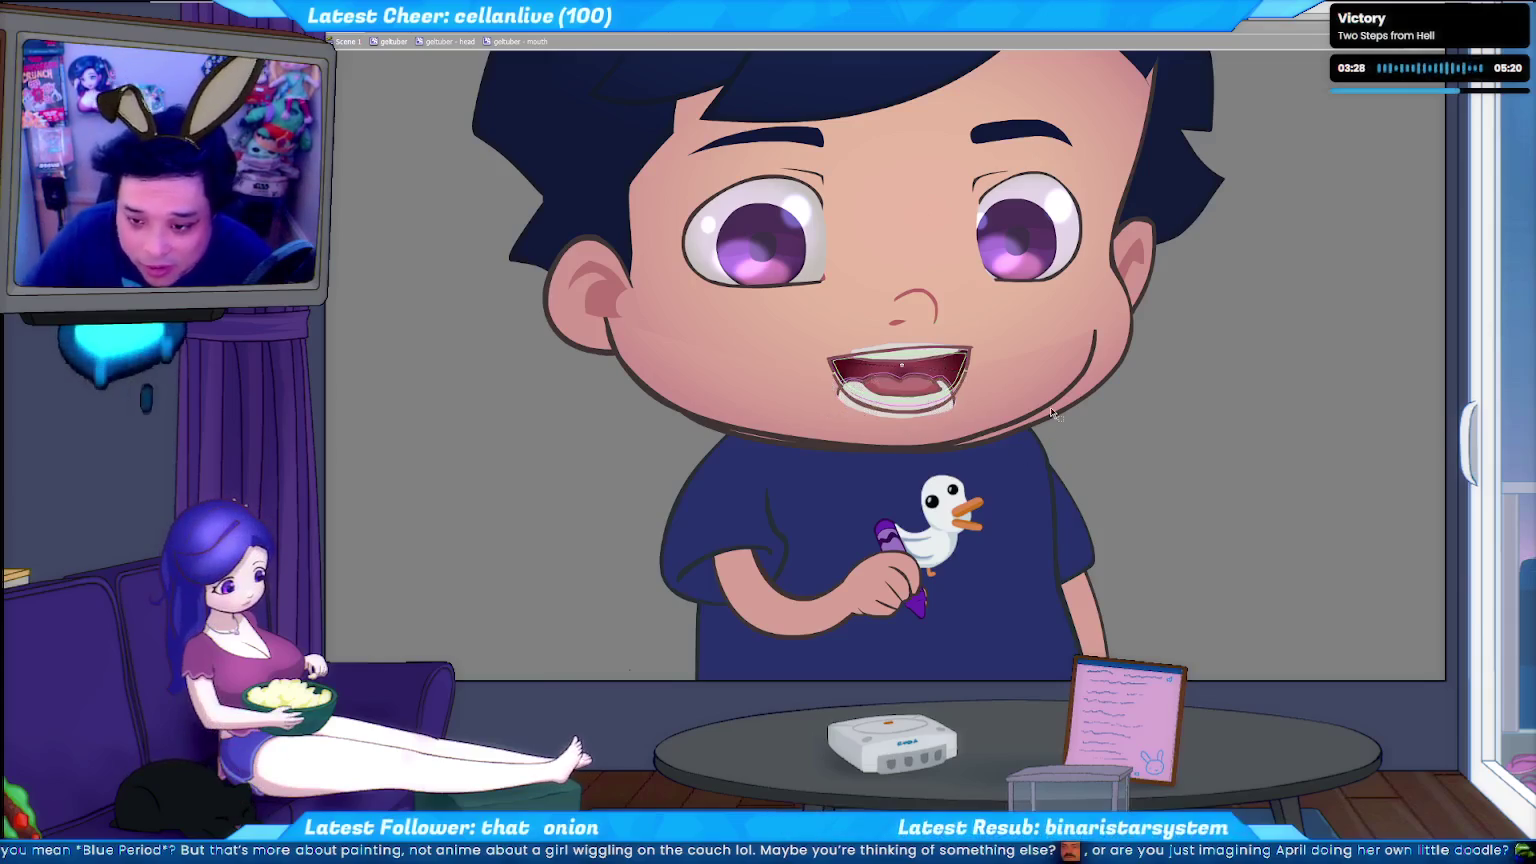
# Lasso part of the tongue and pull the teeth mesh upward to reshape the mouth.
pyautogui.scroll(5, 900, 385)
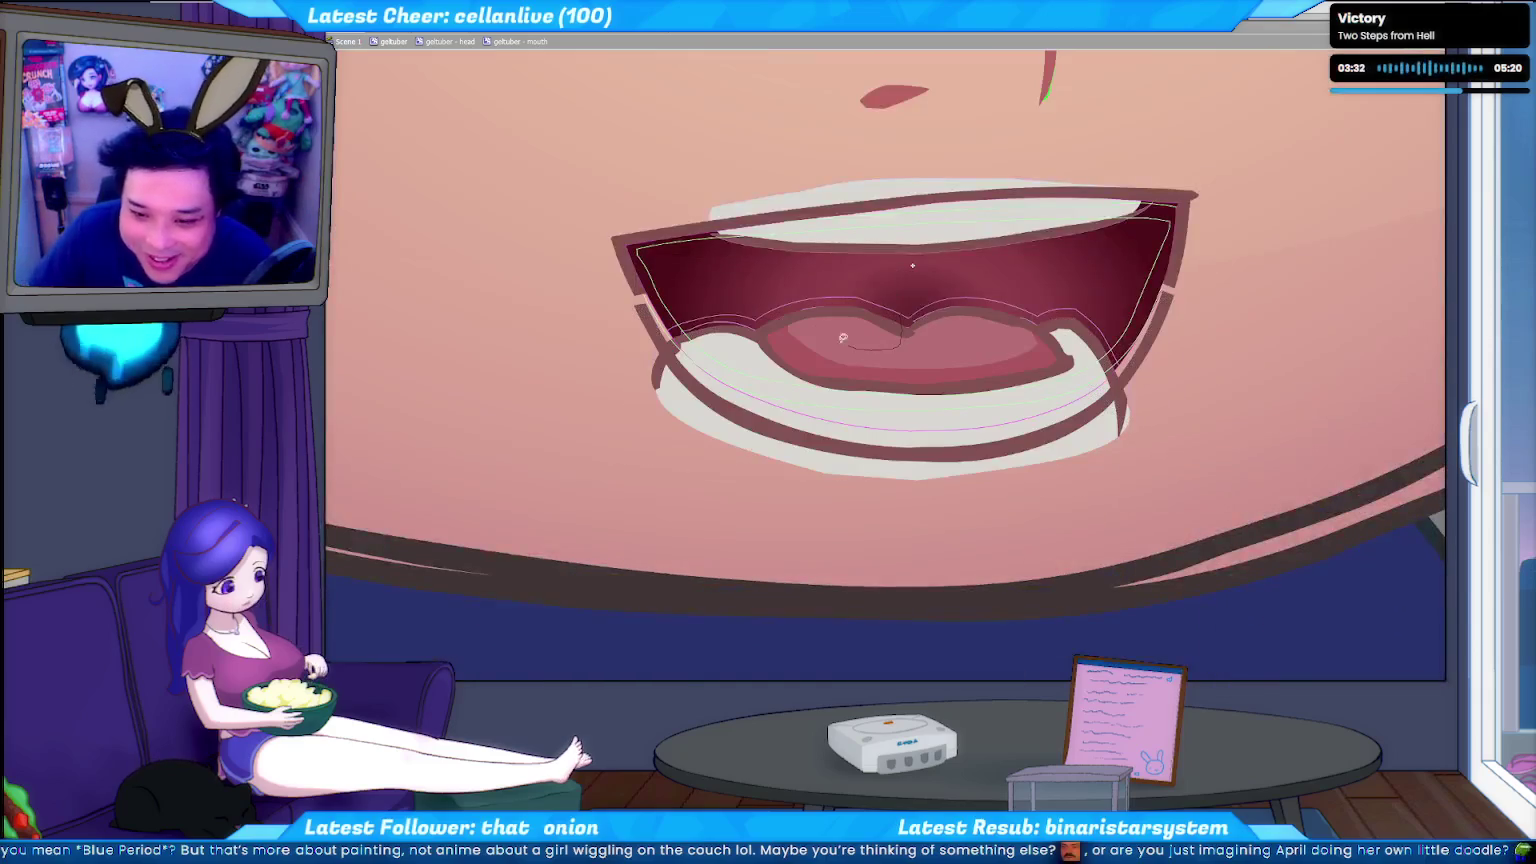
pyautogui.moveTo(770, 289); pyautogui.dragTo(766, 296)
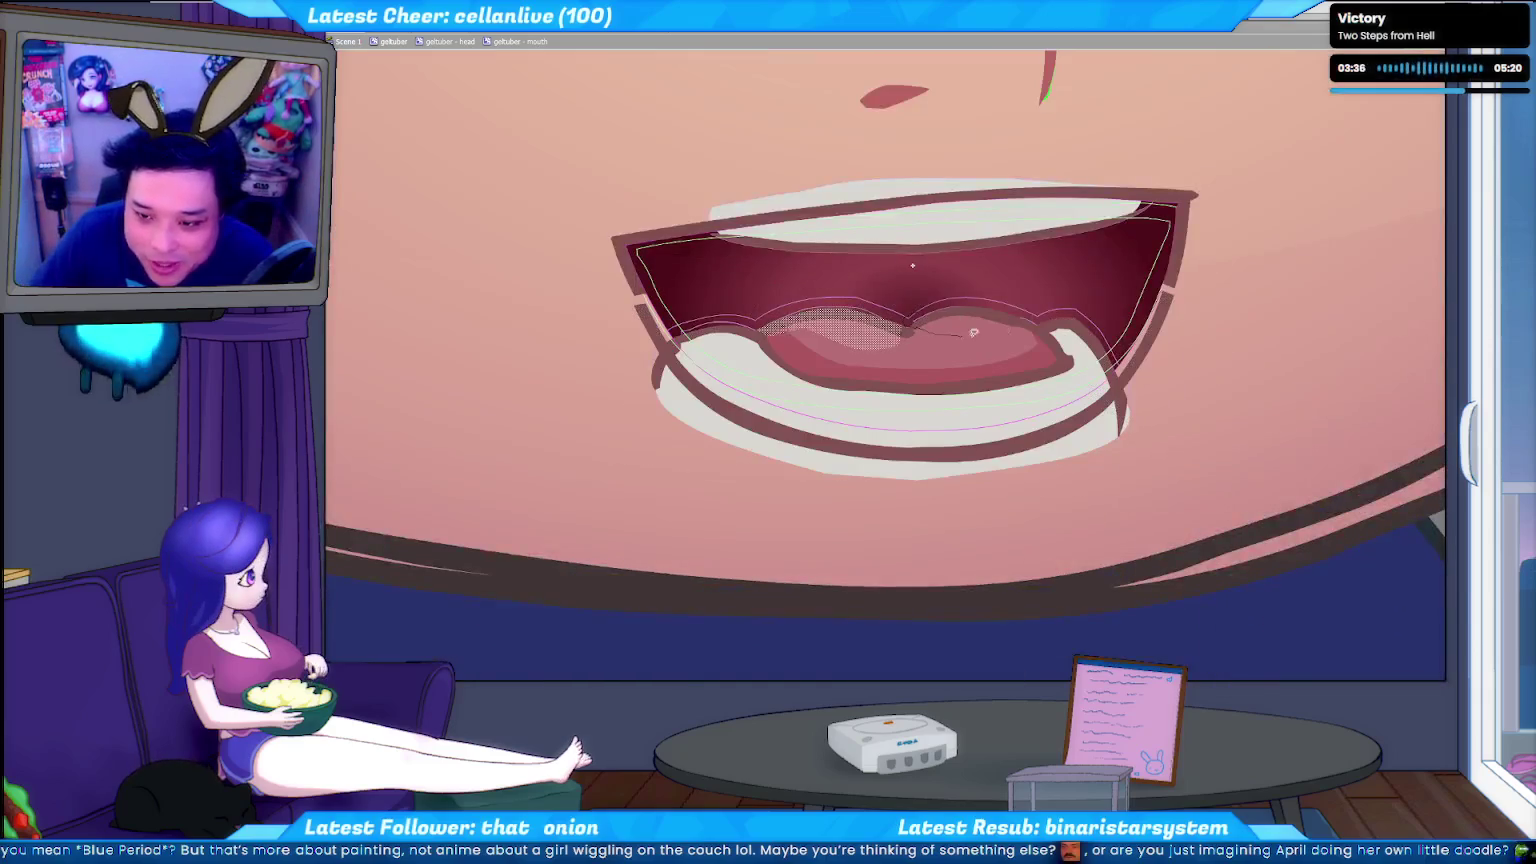
pyautogui.hotkey('ctrl', 'd')
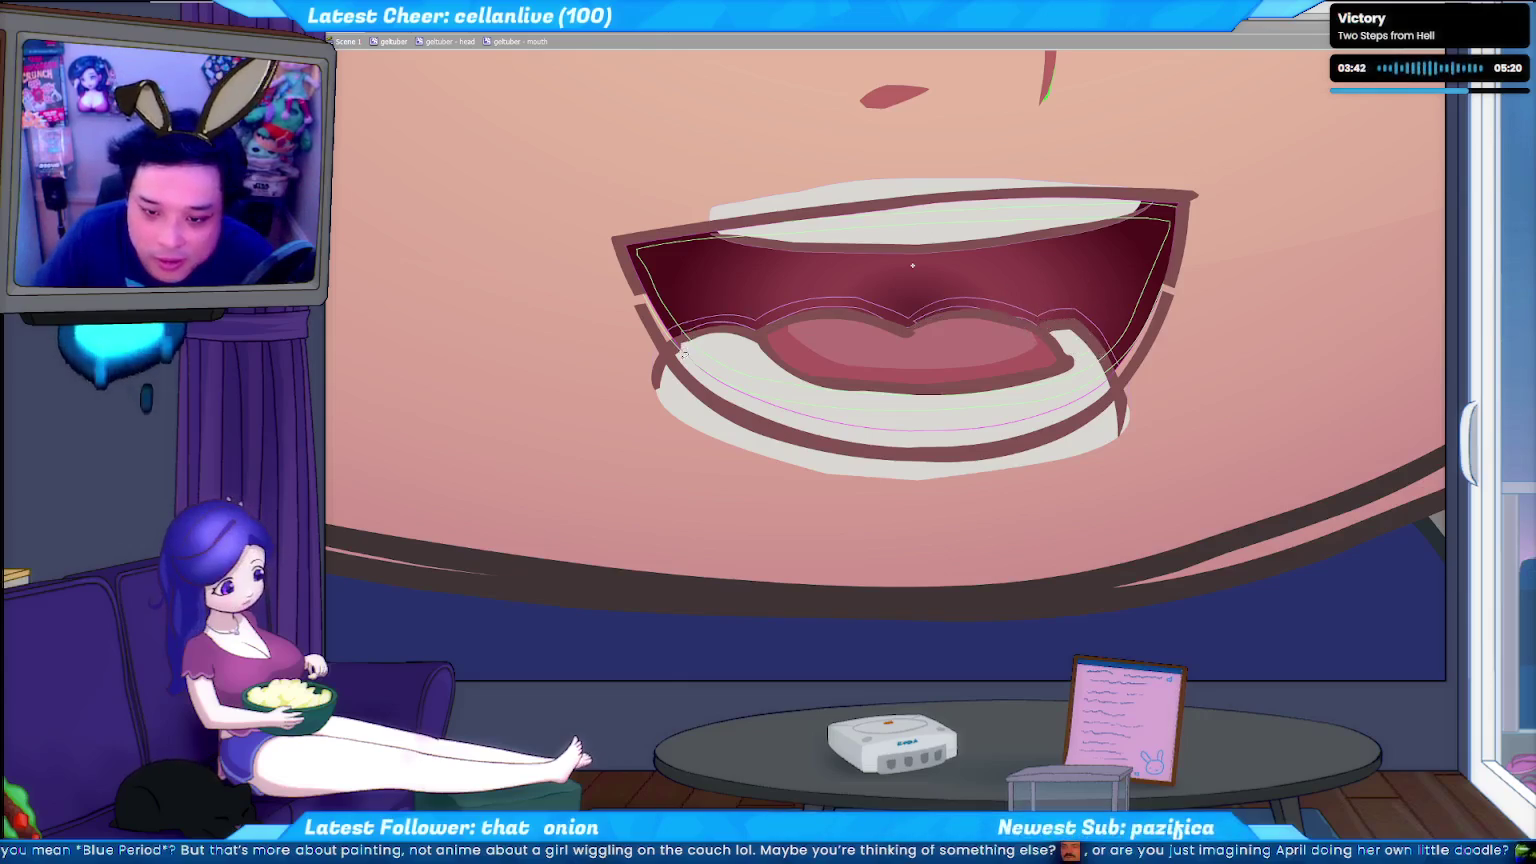
pyautogui.moveTo(756, 330); pyautogui.dragTo(754, 303)
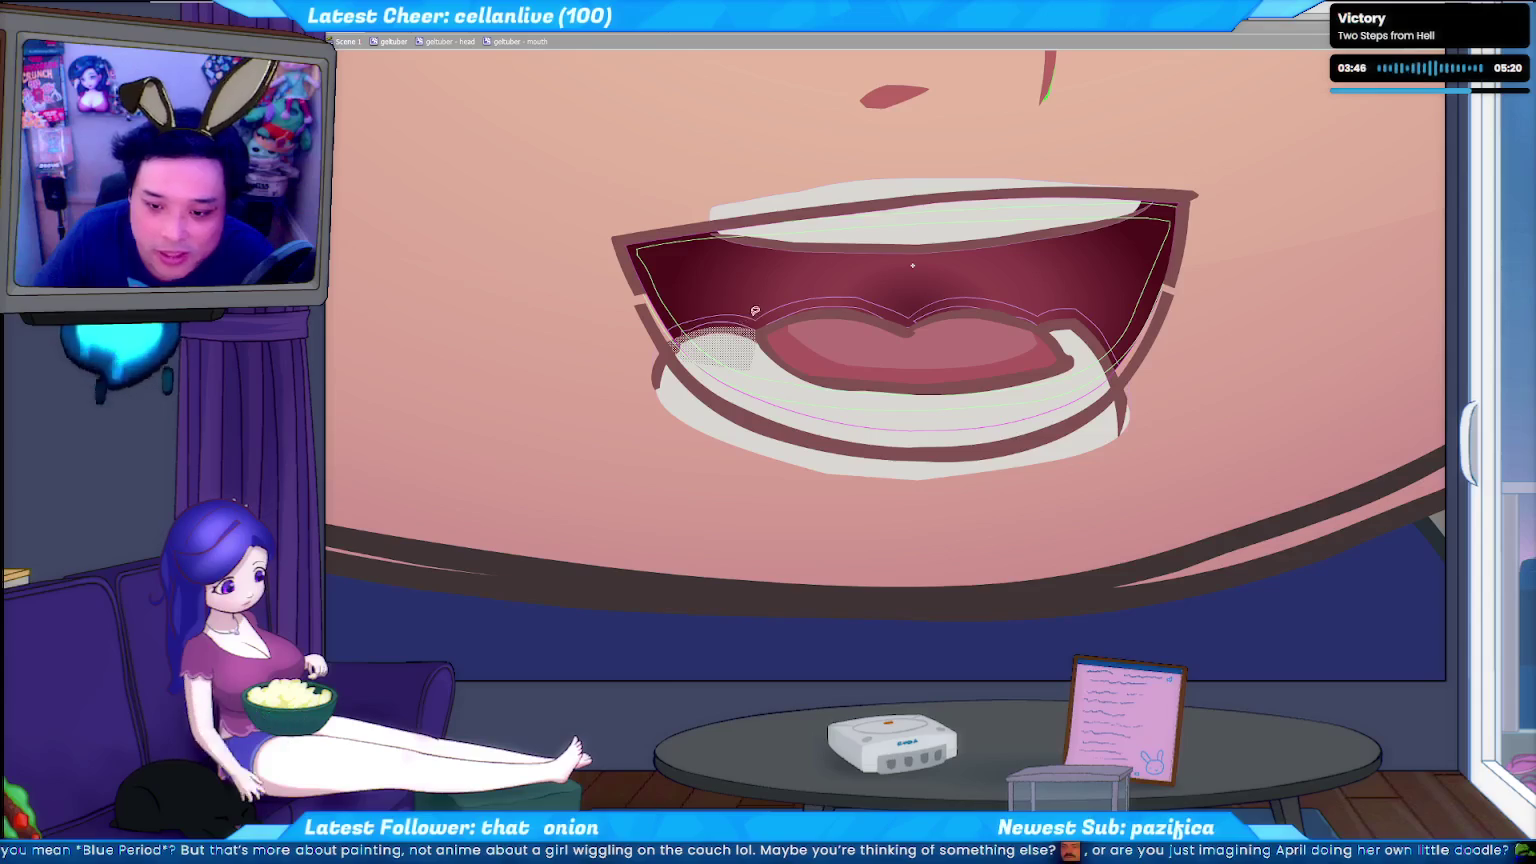
pyautogui.hotkey('ctrl', 'z')
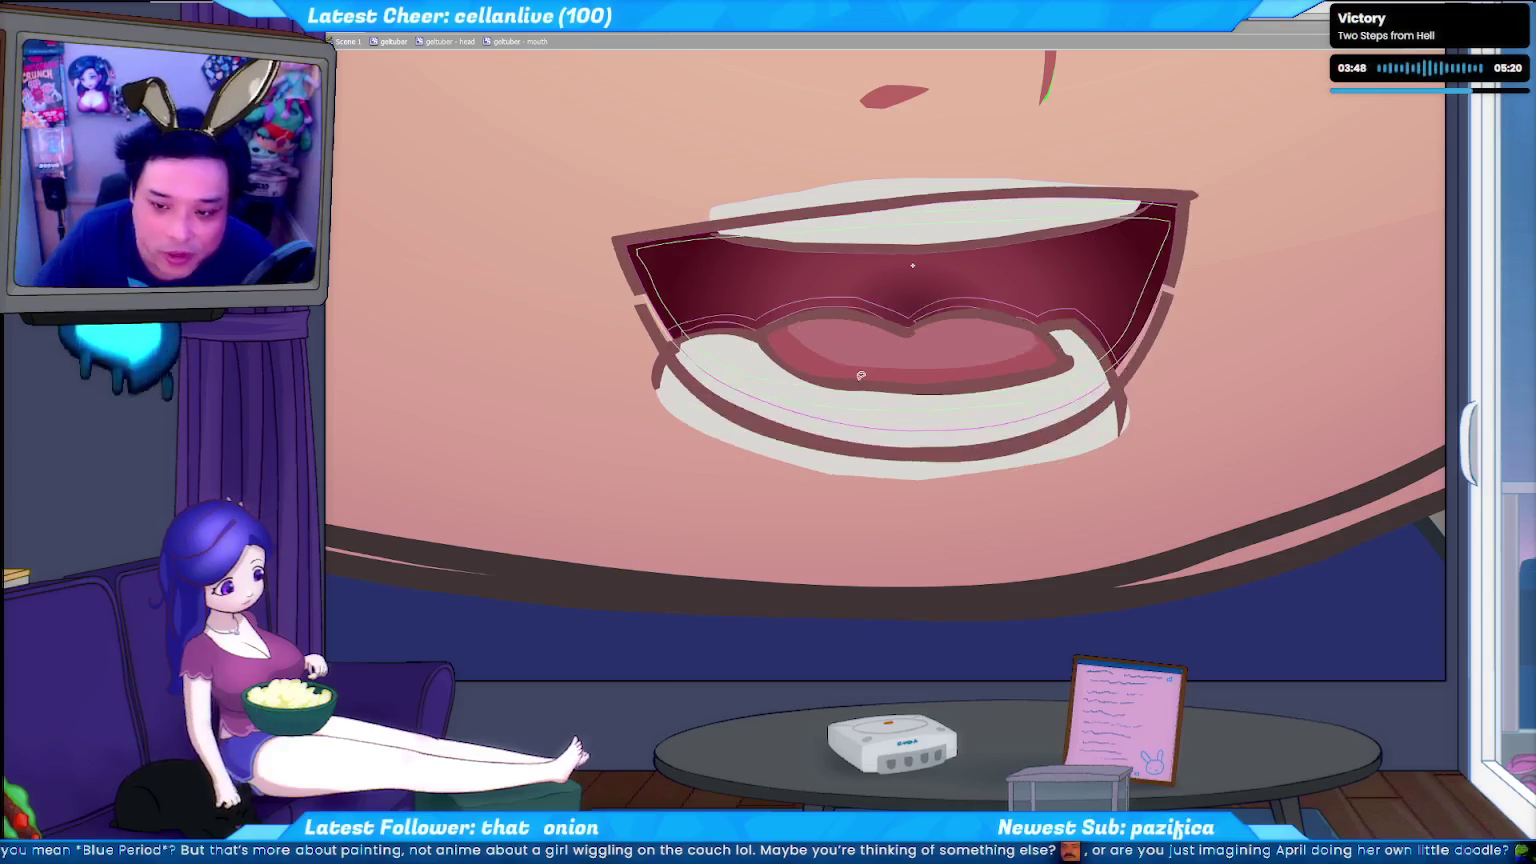
pyautogui.hotkey('ctrl', 'shift', 'z')
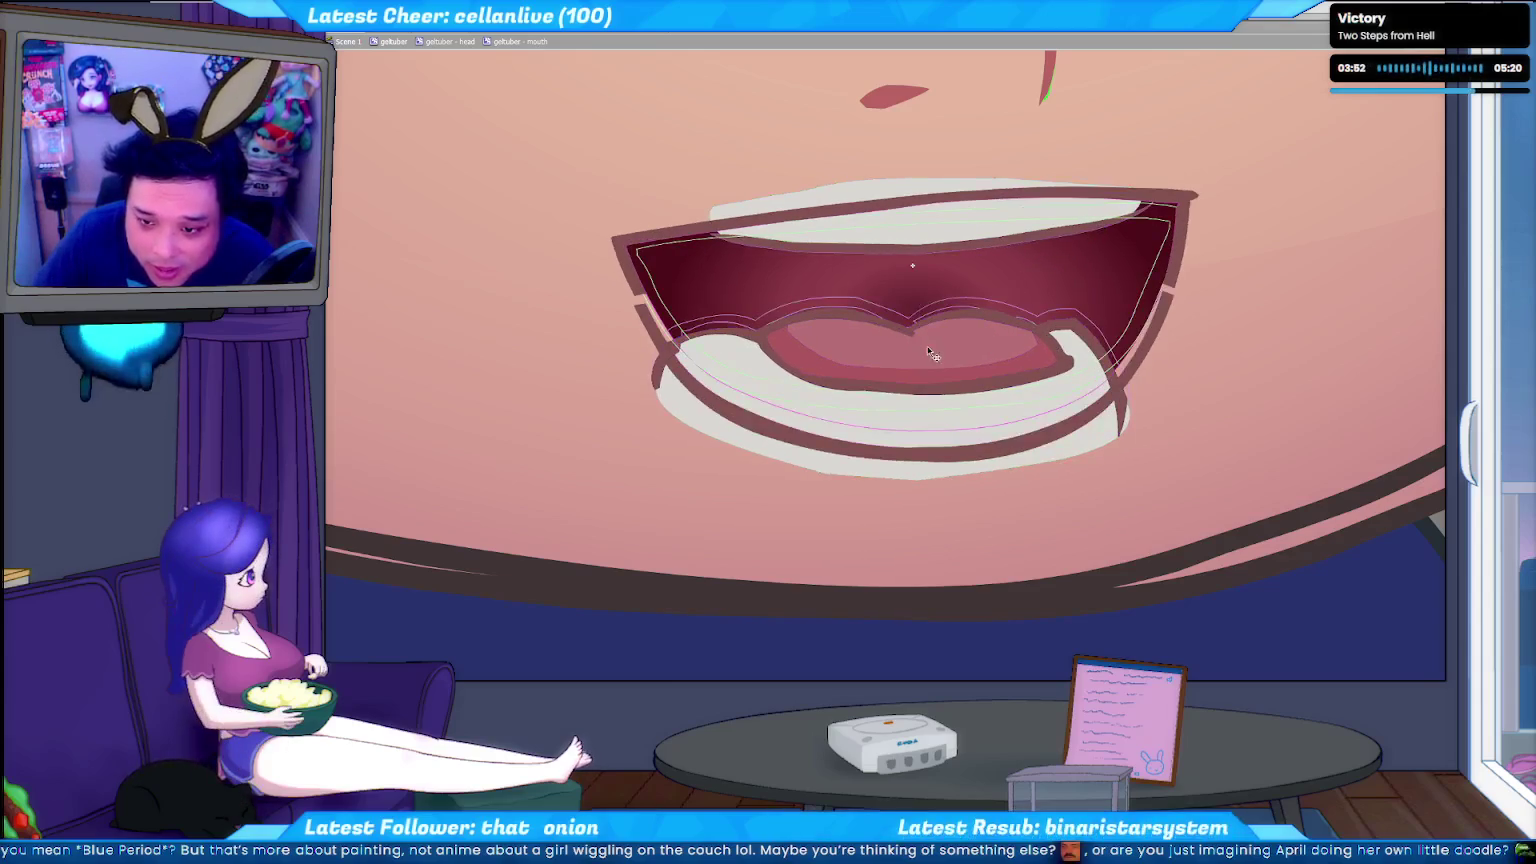
# Toggle undo/redo to compare mouth versions, keeping the enlarged mouth shape.
pyautogui.hotkey('ctrl', 'z')
pyautogui.hotkey('ctrl', 'shift', 'z')
pyautogui.hotkey('ctrl', 'z')
pyautogui.hotkey('ctrl', 'shift', 'z')
pyautogui.hotkey('ctrl', 'z')
pyautogui.hotkey('ctrl', 'shift', 'z')
pyautogui.hotkey('ctrl', 'z')
pyautogui.hotkey('ctrl', 'shift', 'z')
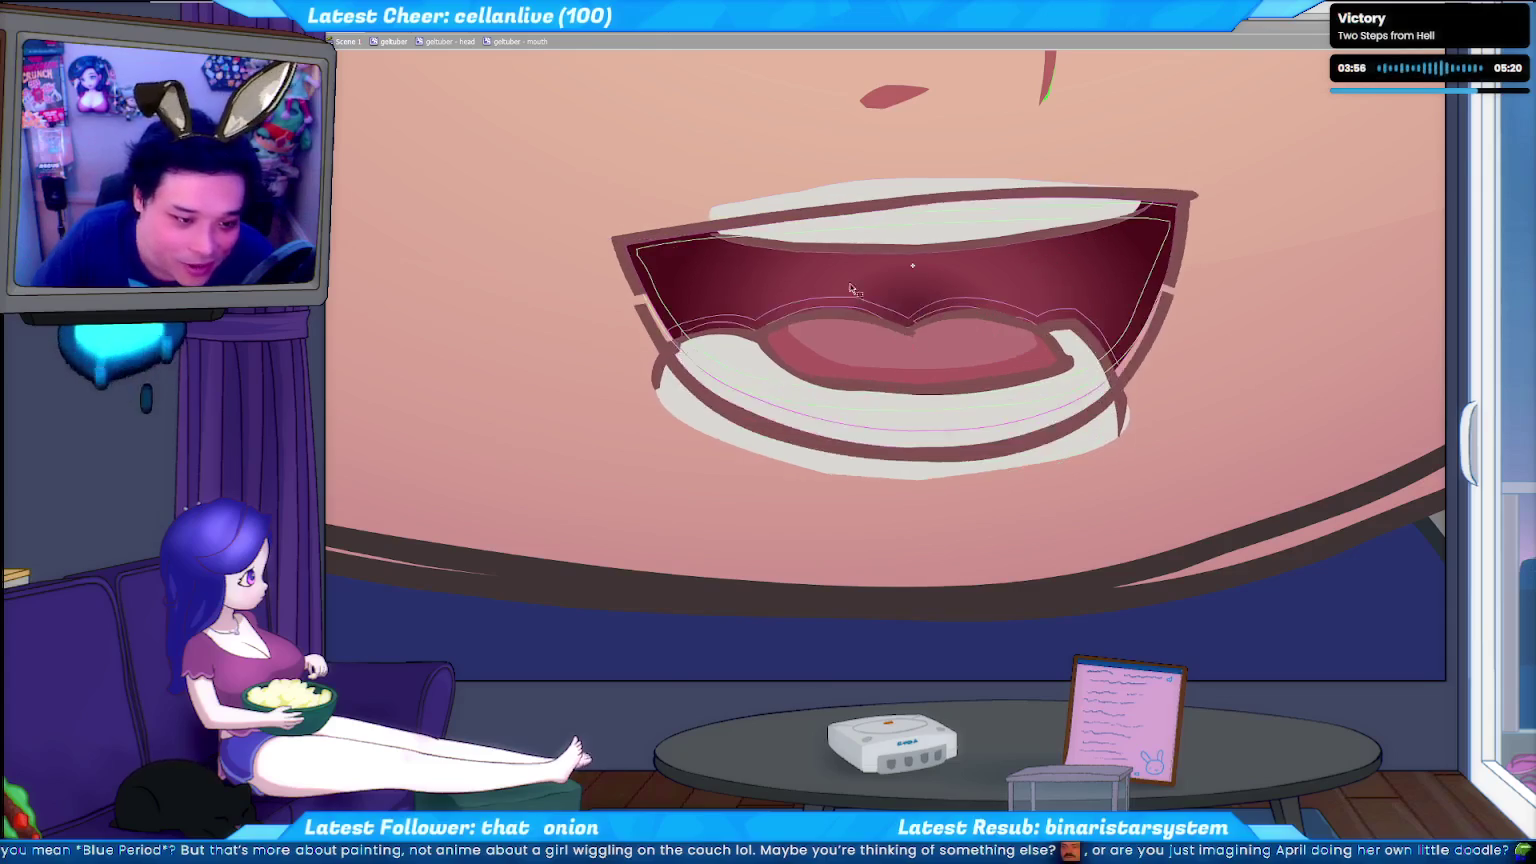
pyautogui.hotkey('ctrl', 'z')
pyautogui.hotkey('ctrl', 'shift', 'z')
pyautogui.hotkey('ctrl', 'z')
pyautogui.hotkey('ctrl', 'shift', 'z')
pyautogui.hotkey('ctrl', 'z')
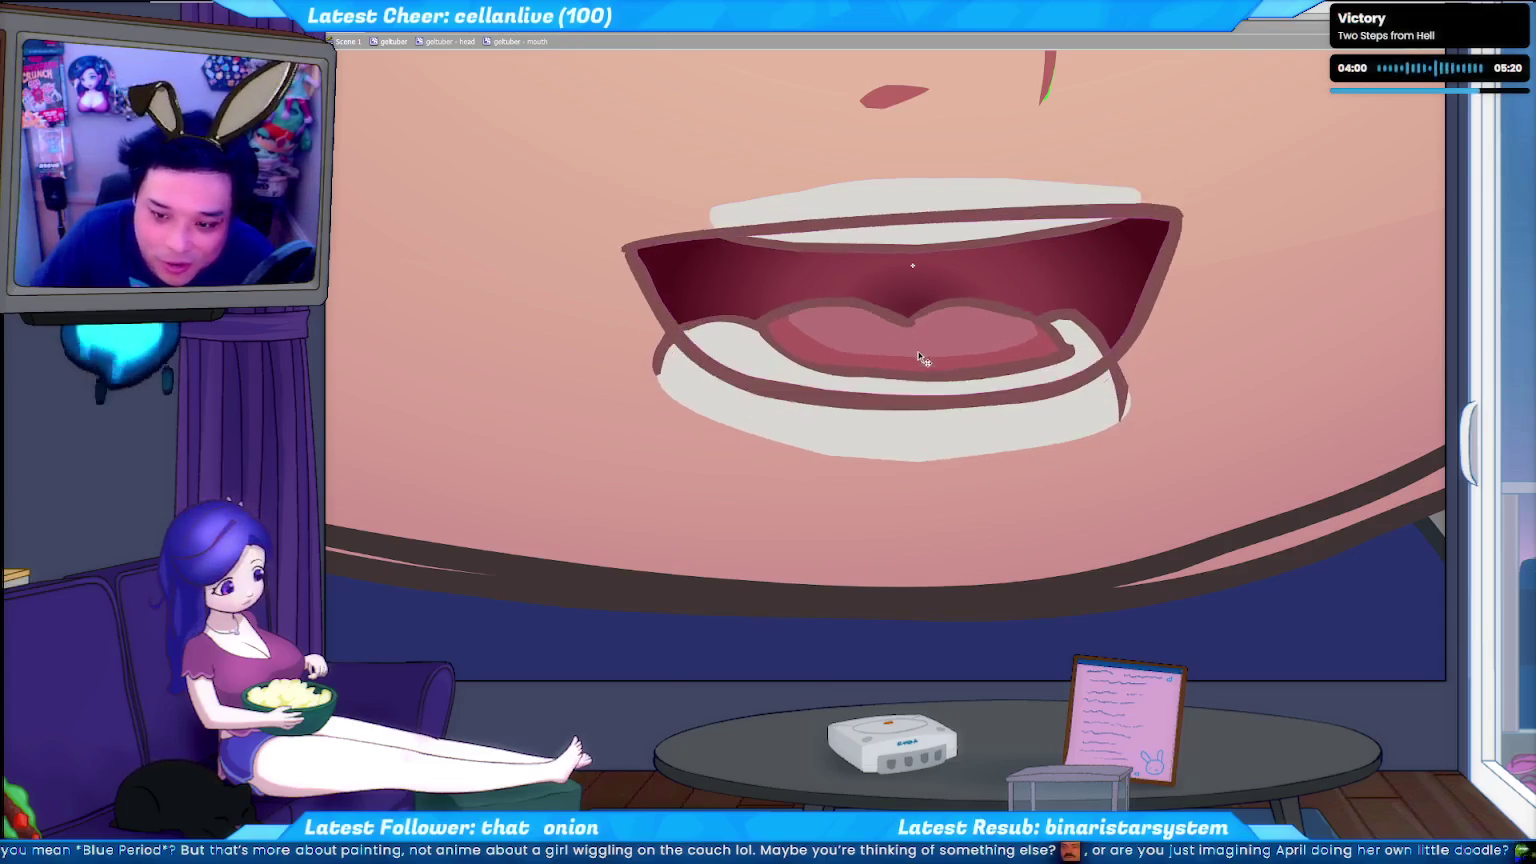
pyautogui.hotkey('ctrl', 'shift', 'z')
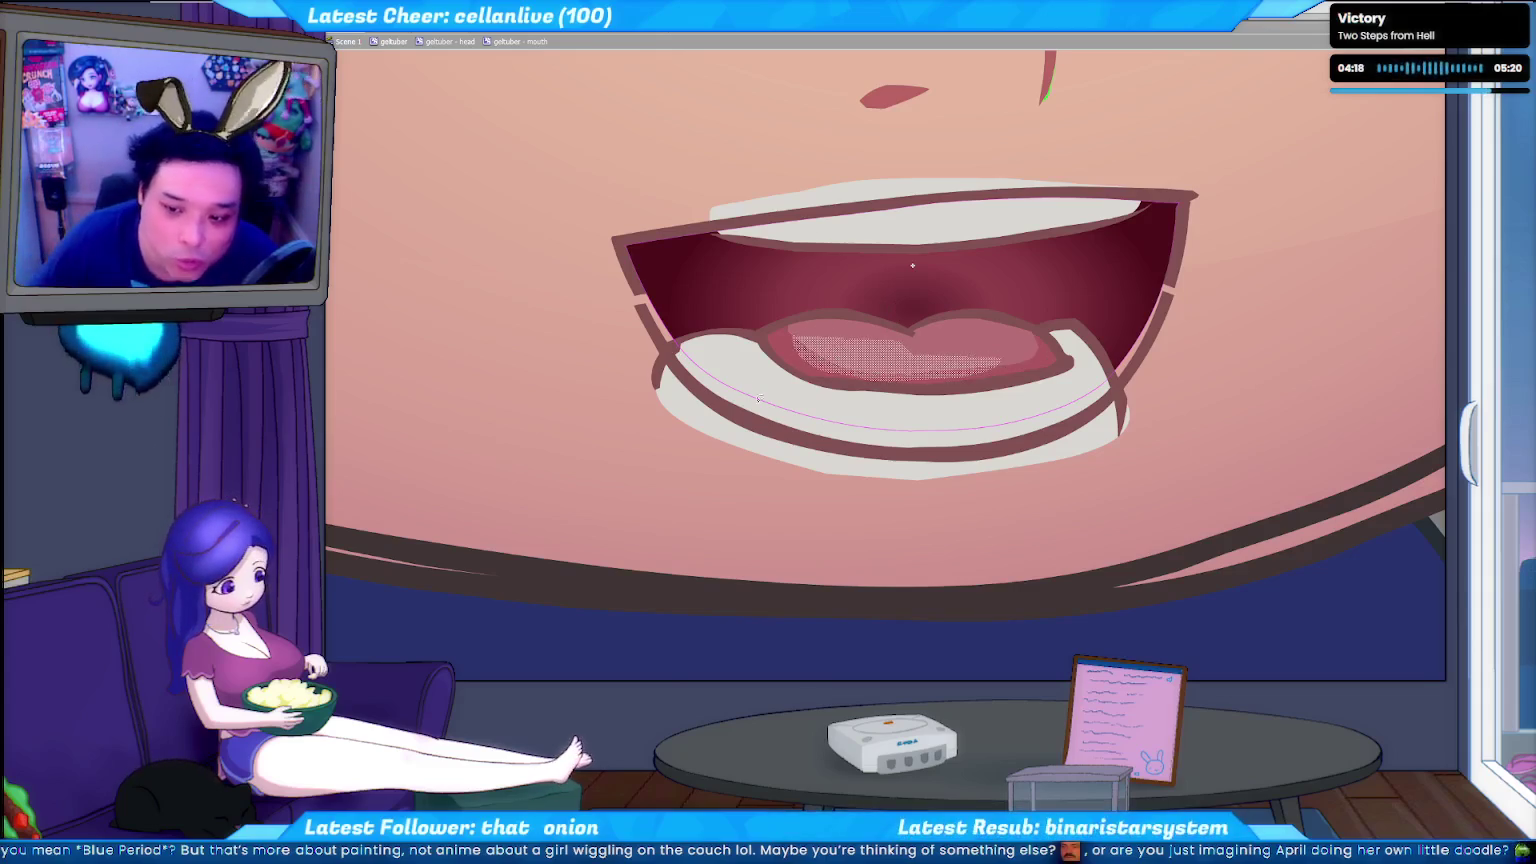
# Try selecting the teeth, tongue and lower outline pieces, then clear the selection.
pyautogui.hotkey('ctrl', 'z')
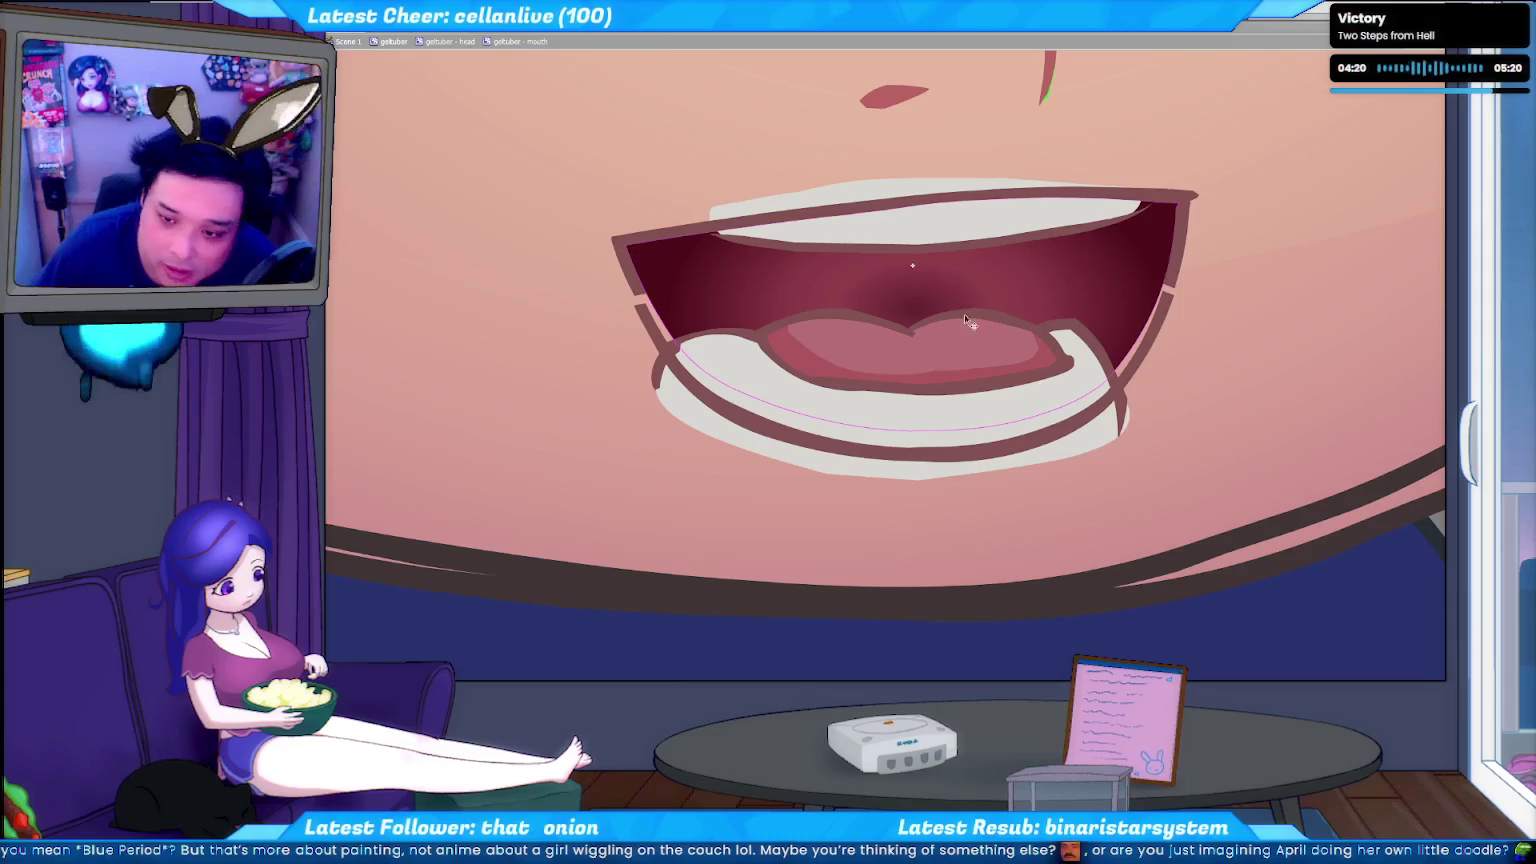
pyautogui.click(937, 371)
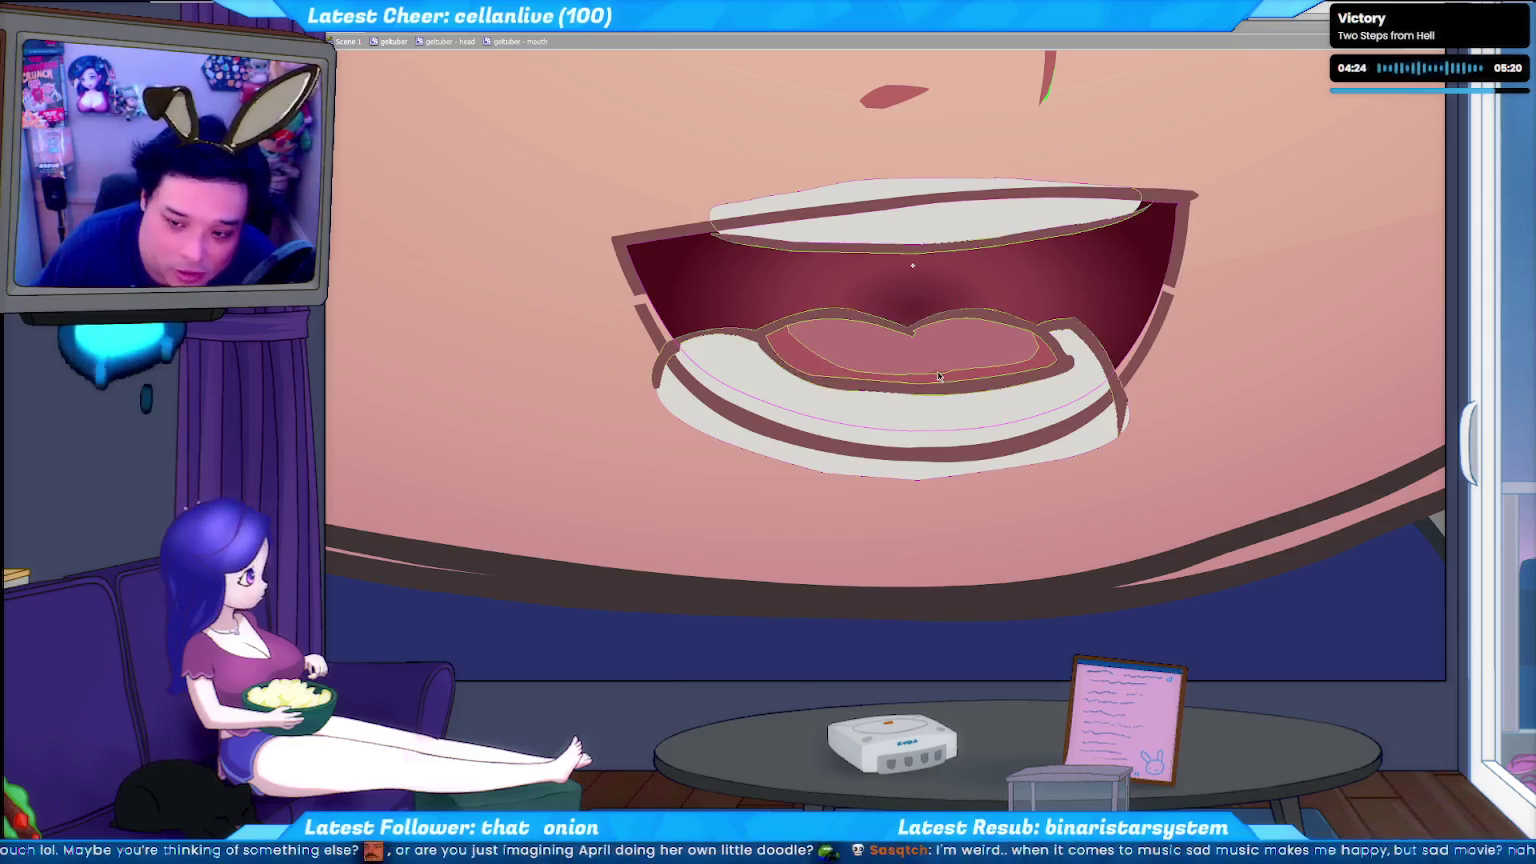
pyautogui.click(933, 380)
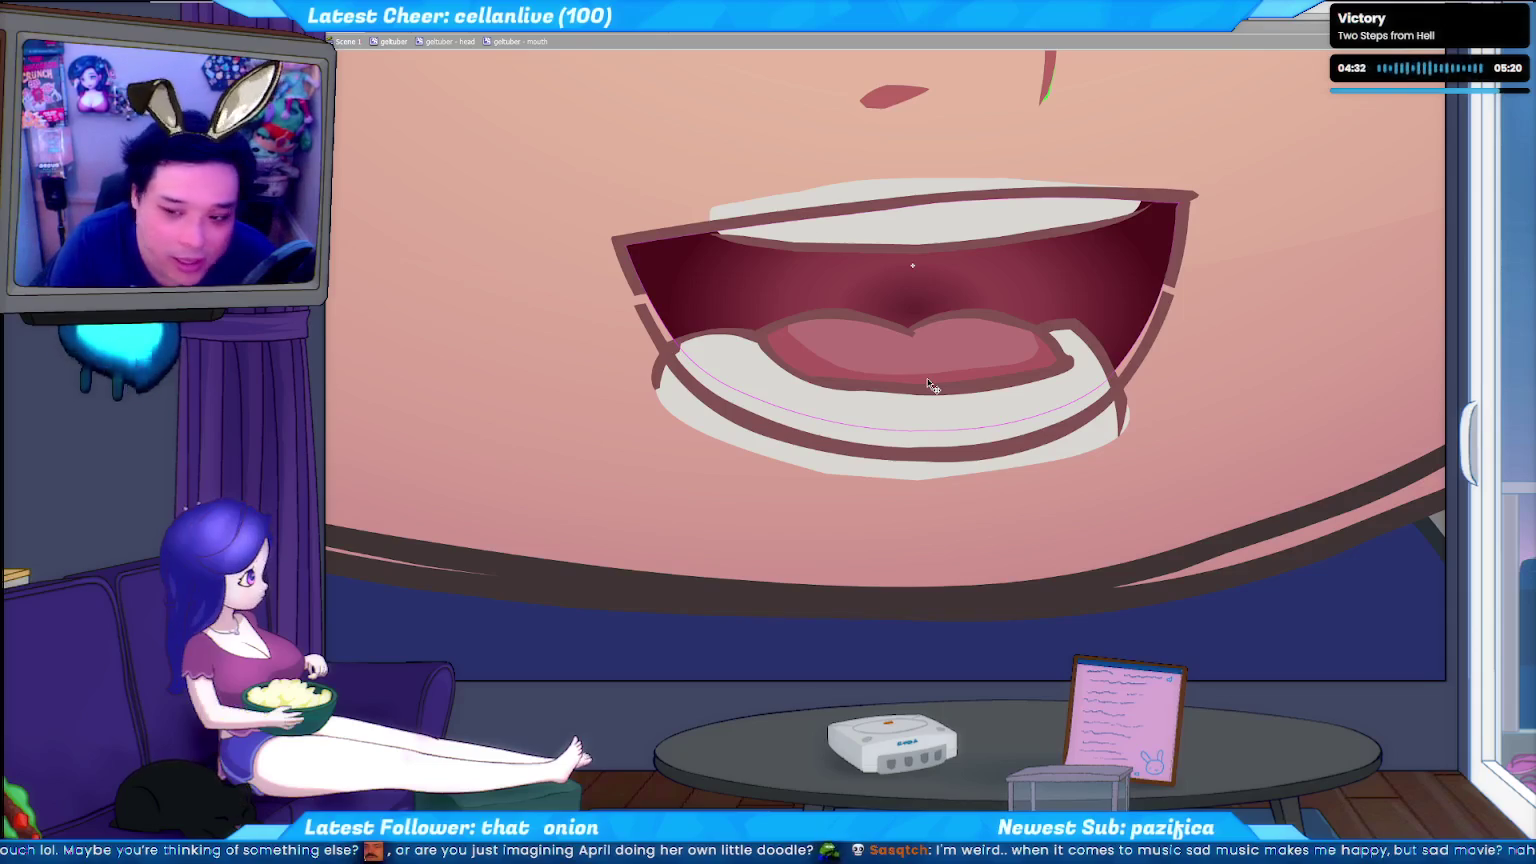
pyautogui.click(1160, 336)
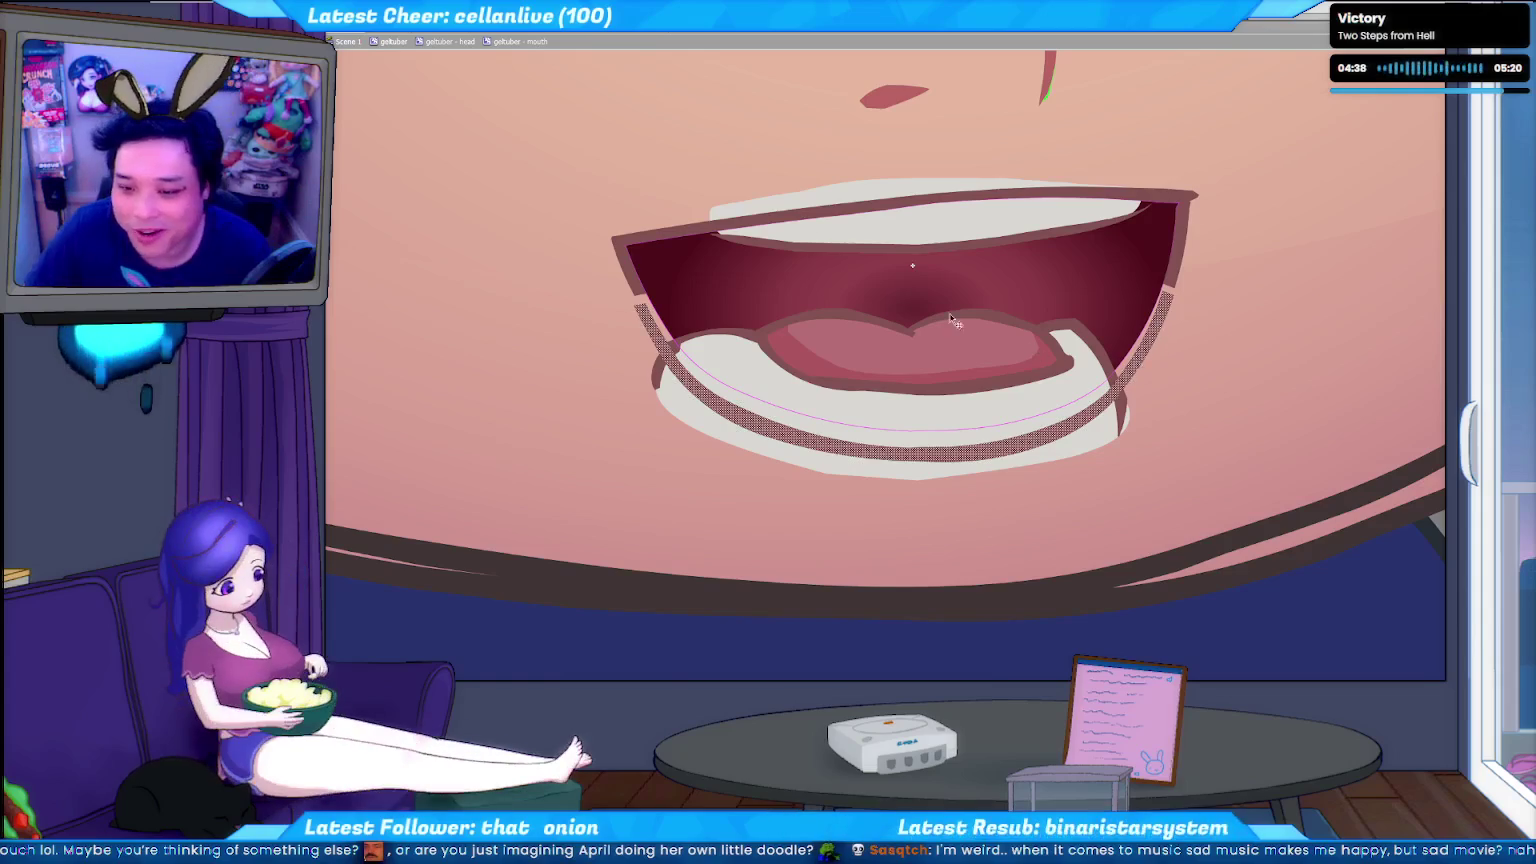
pyautogui.click(912, 265)
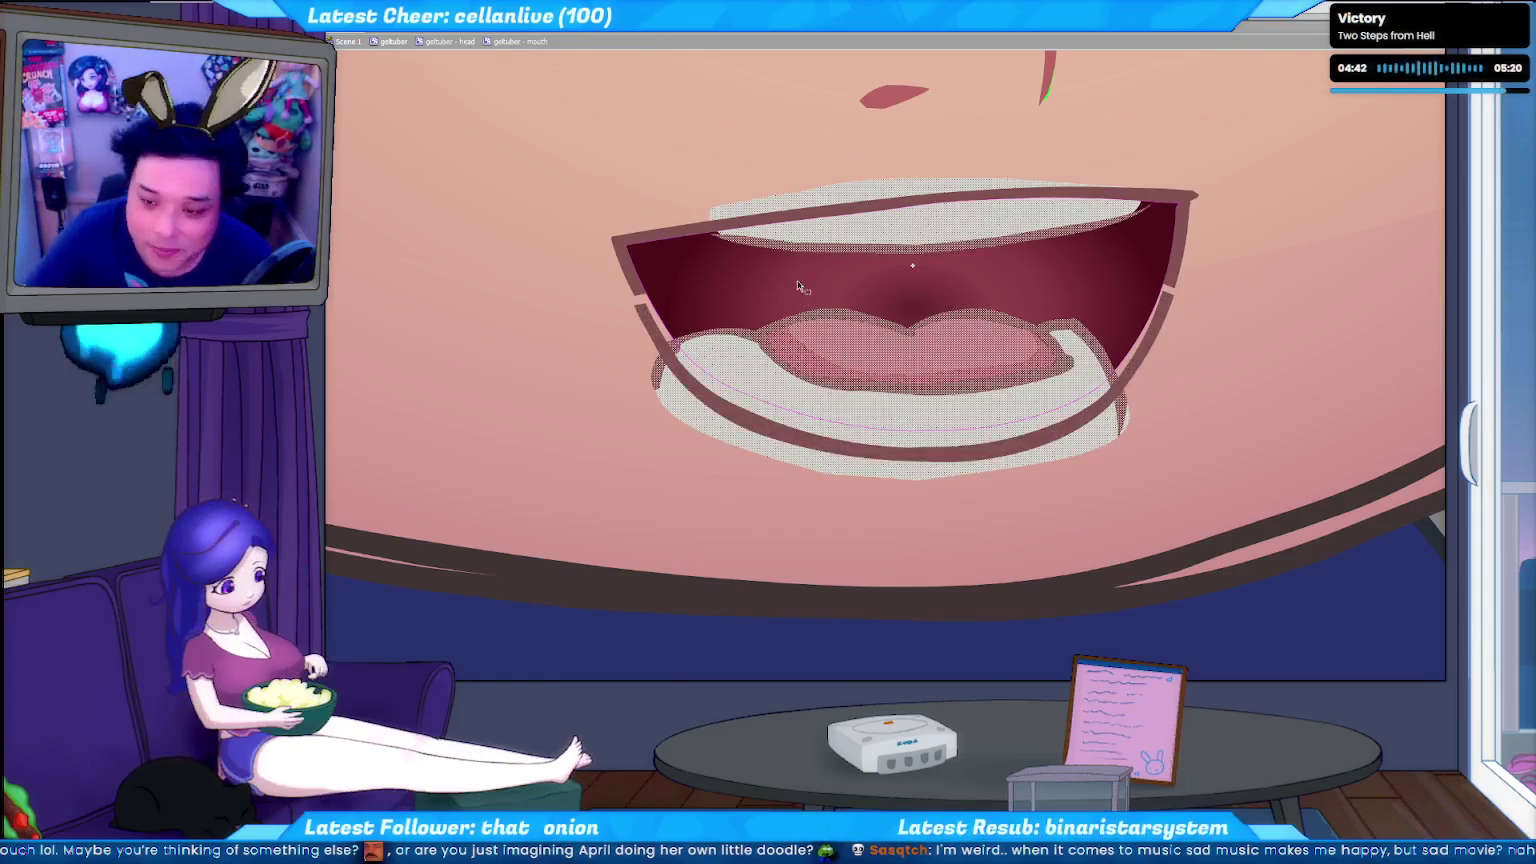
pyautogui.hotkey('ctrl', 'd')
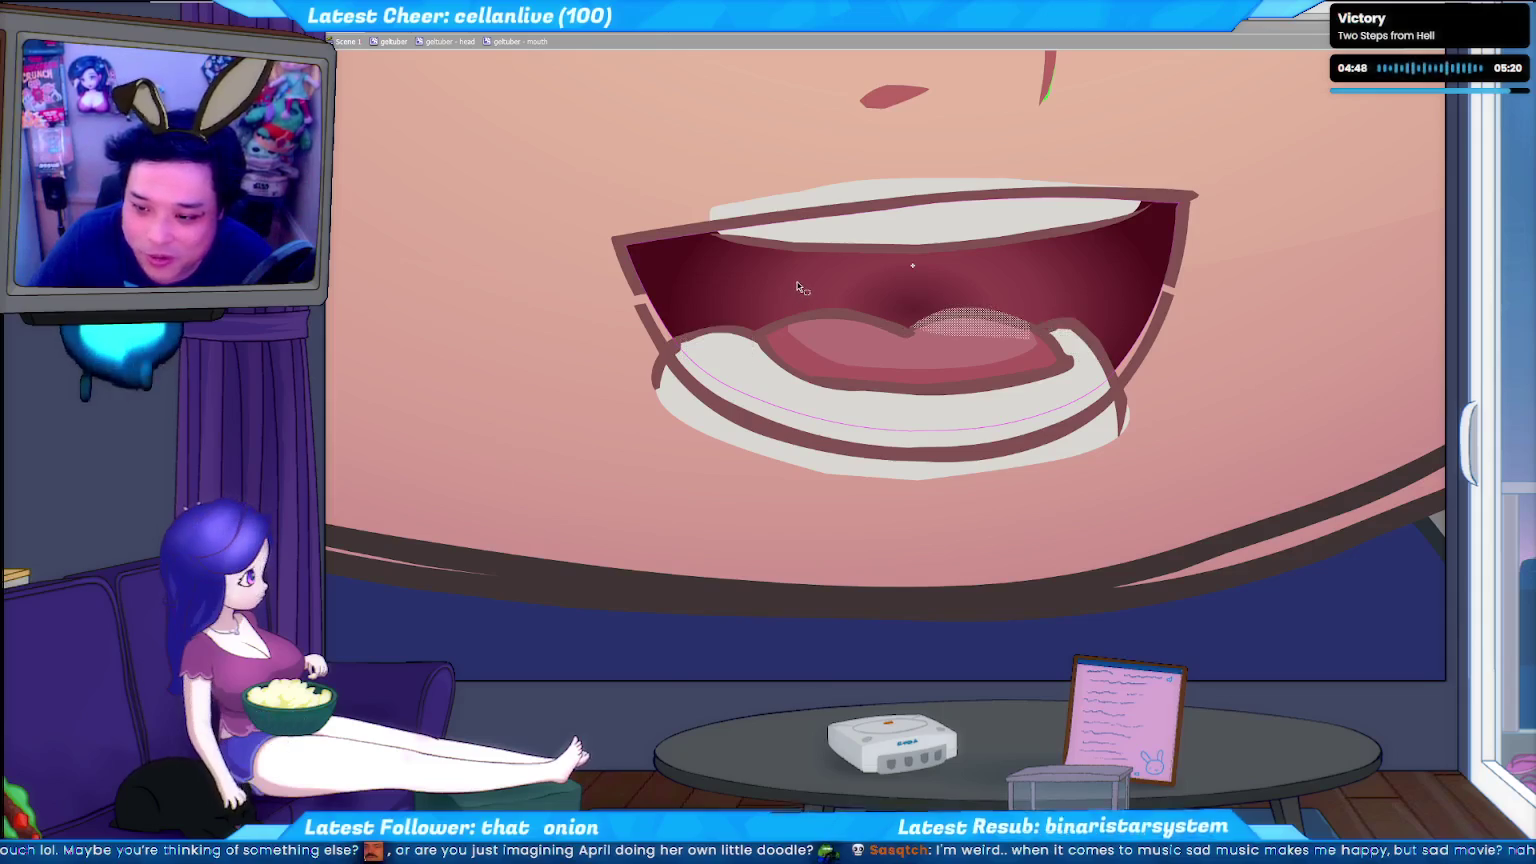
# Nudge the lower teeth and tongue piece up one step, then select the upper teeth.
pyautogui.moveTo(770, 325); pyautogui.dragTo(895, 325)
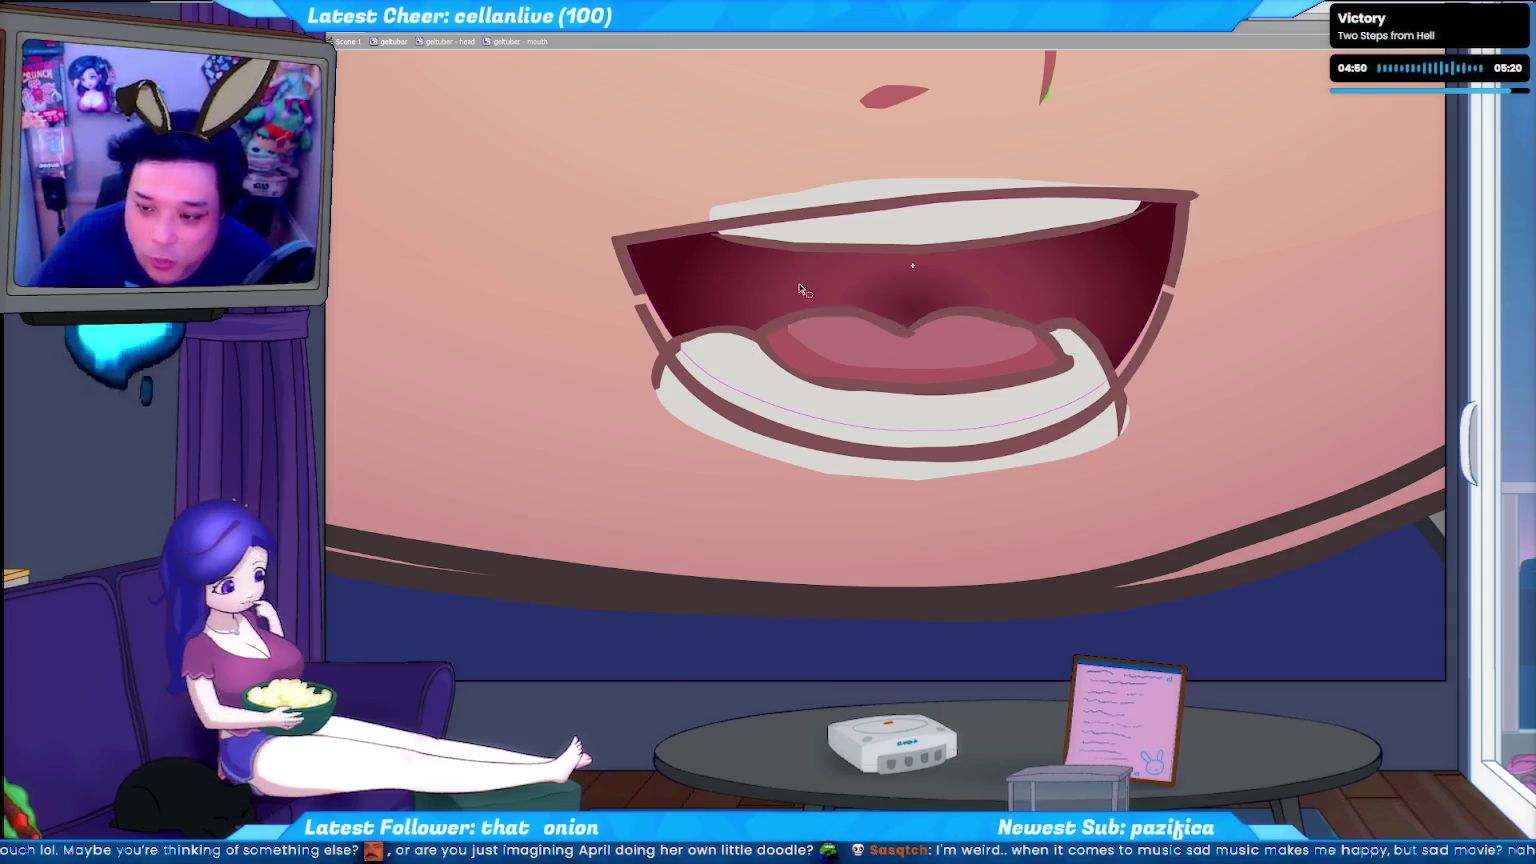
pyautogui.click(799, 288)
pyautogui.press('Up')
pyautogui.press('Up')
pyautogui.press('Up')
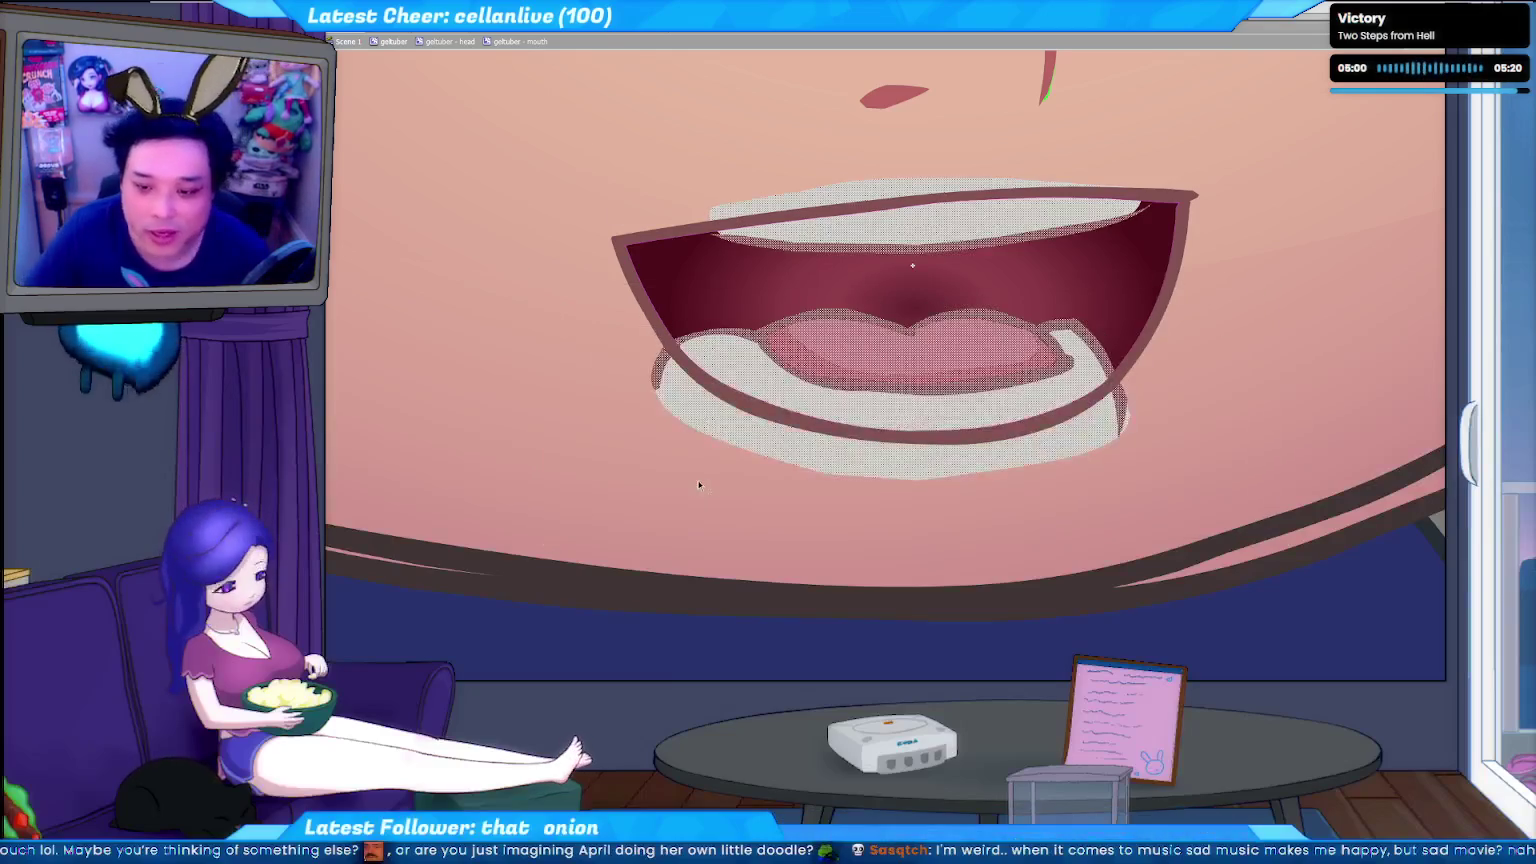
pyautogui.moveTo(619, 275); pyautogui.dragTo(1323, 106)
pyautogui.click(1310, 95)
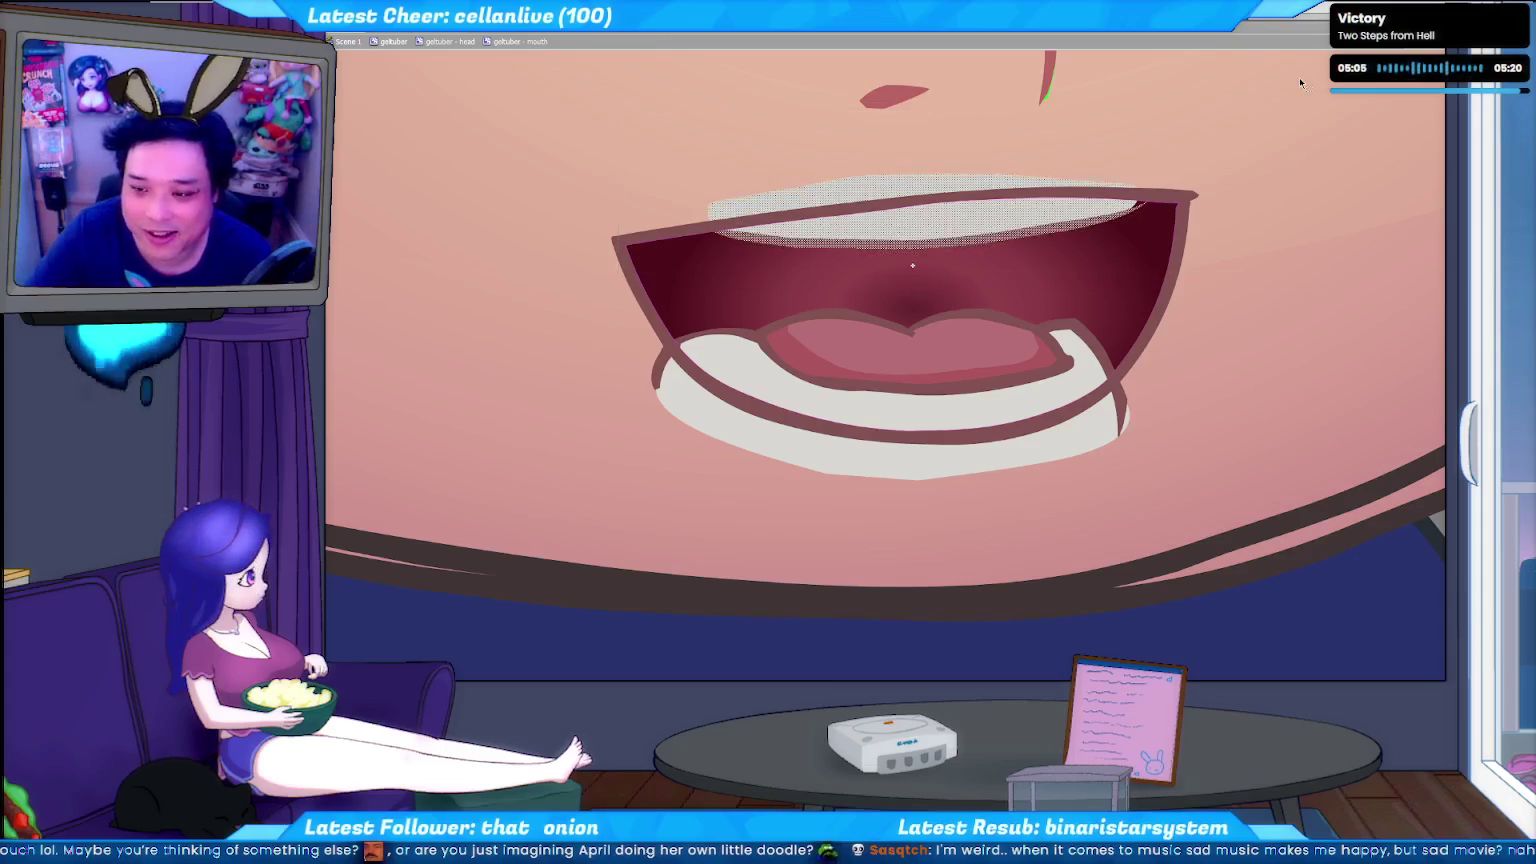
pyautogui.click(1133, 210)
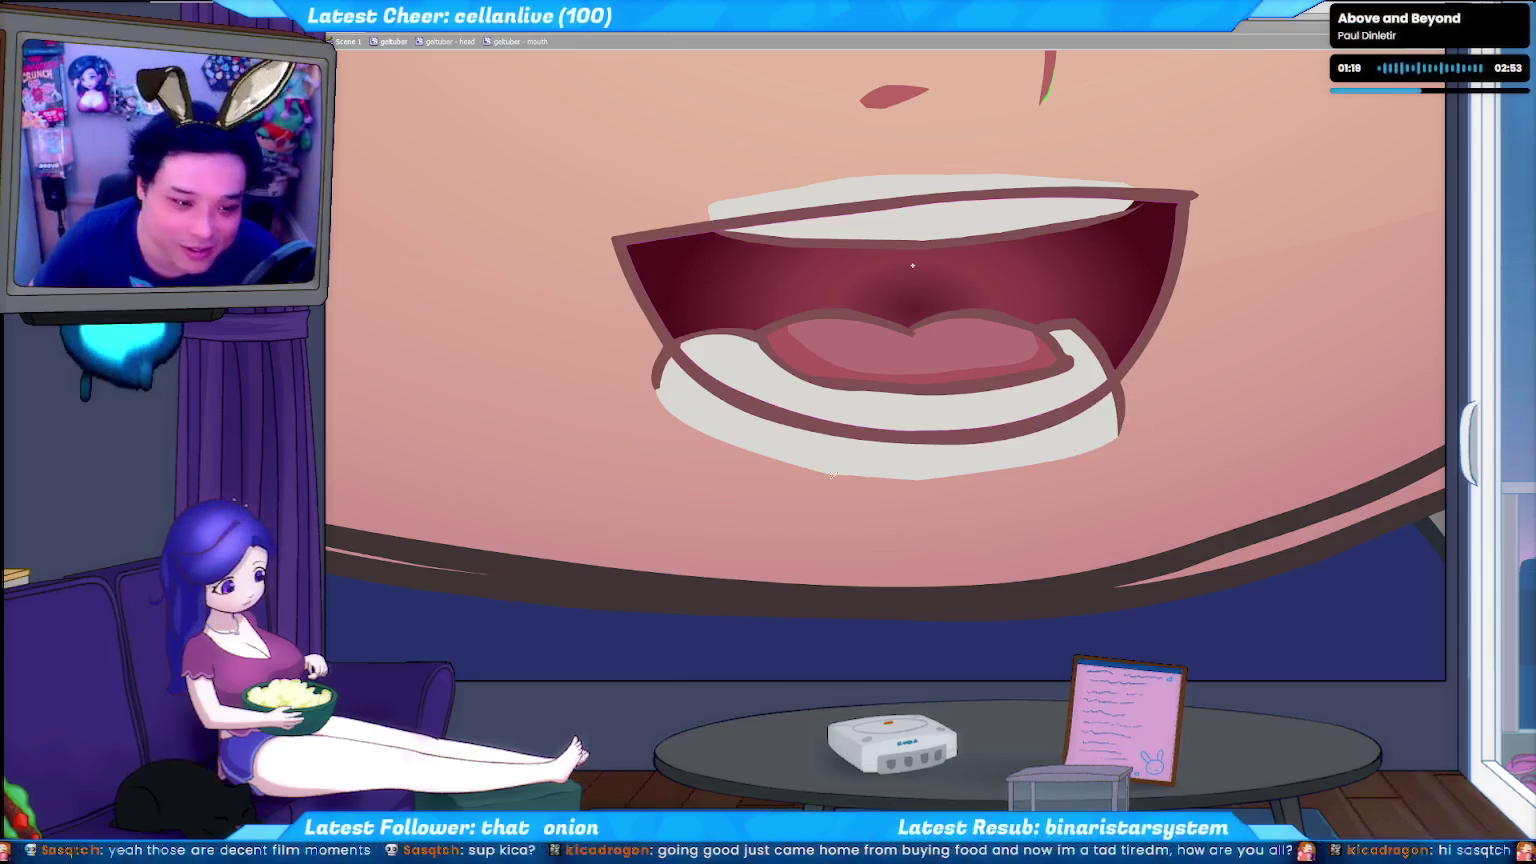
pyautogui.click(857, 379)
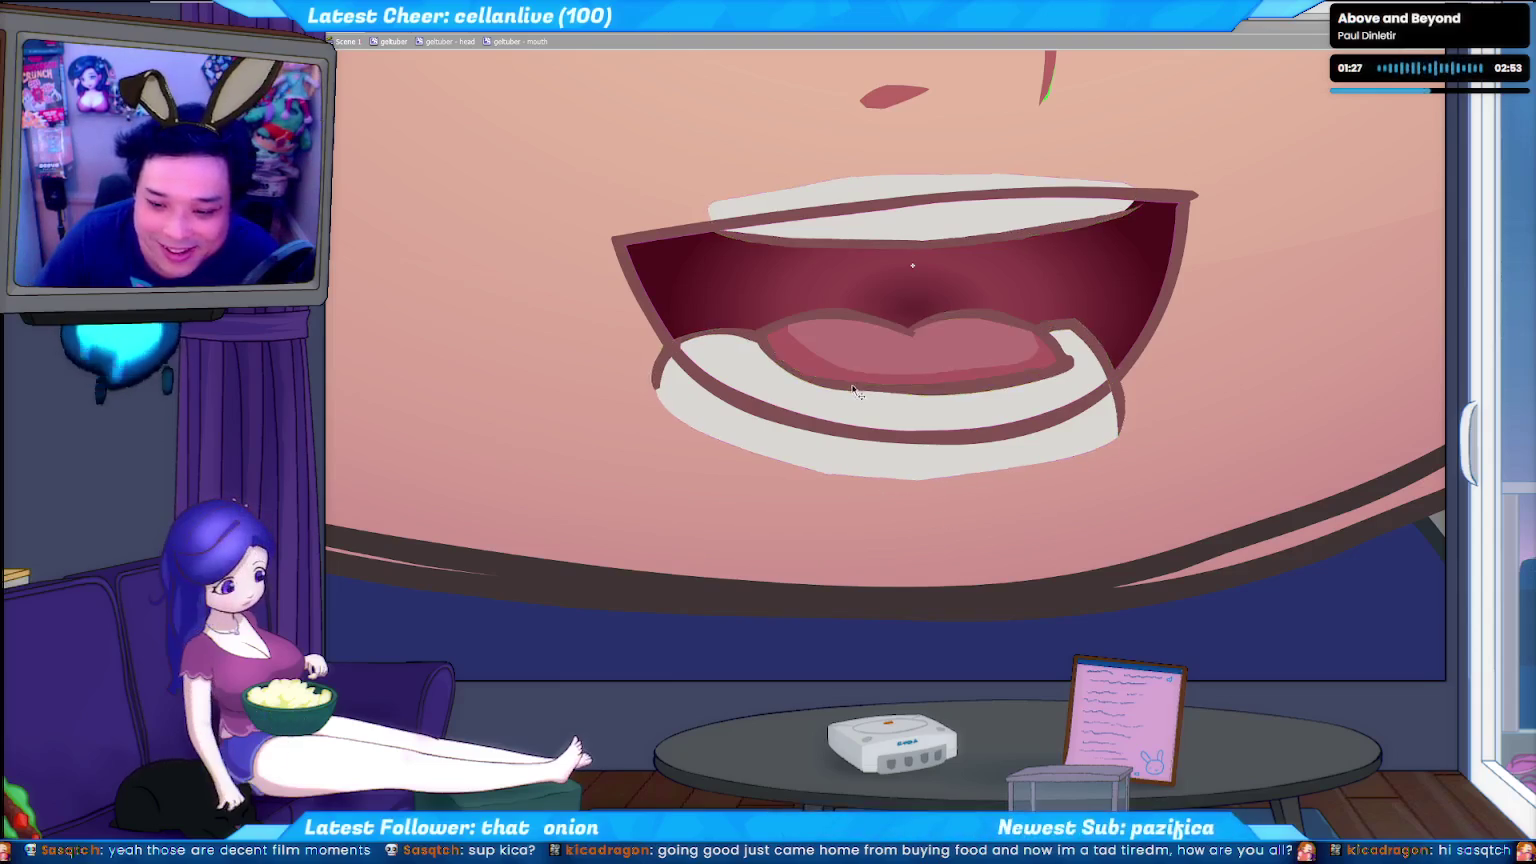
pyautogui.click(857, 388)
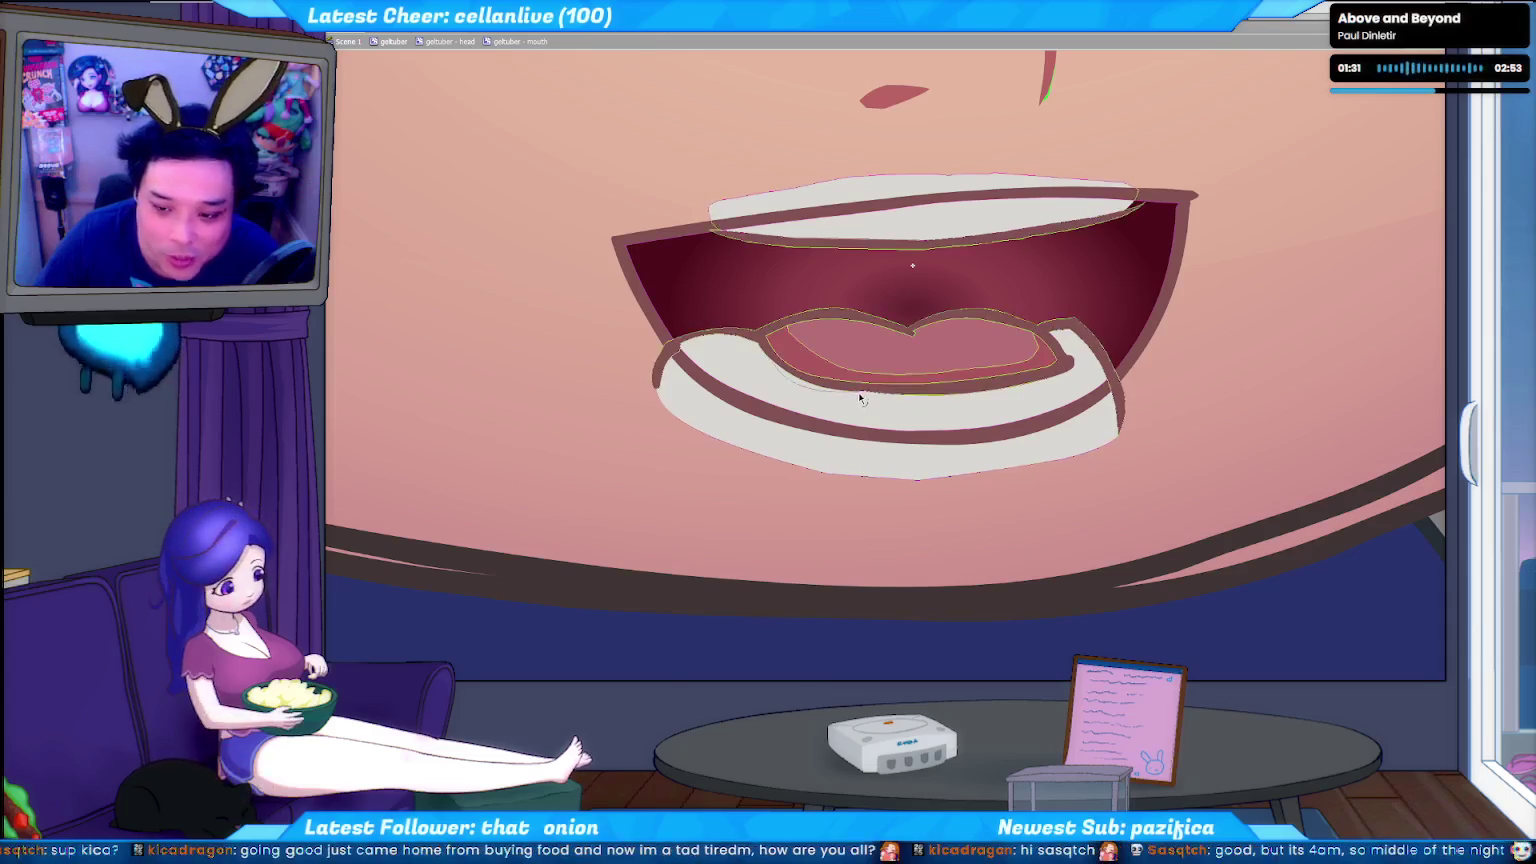
pyautogui.click(866, 396)
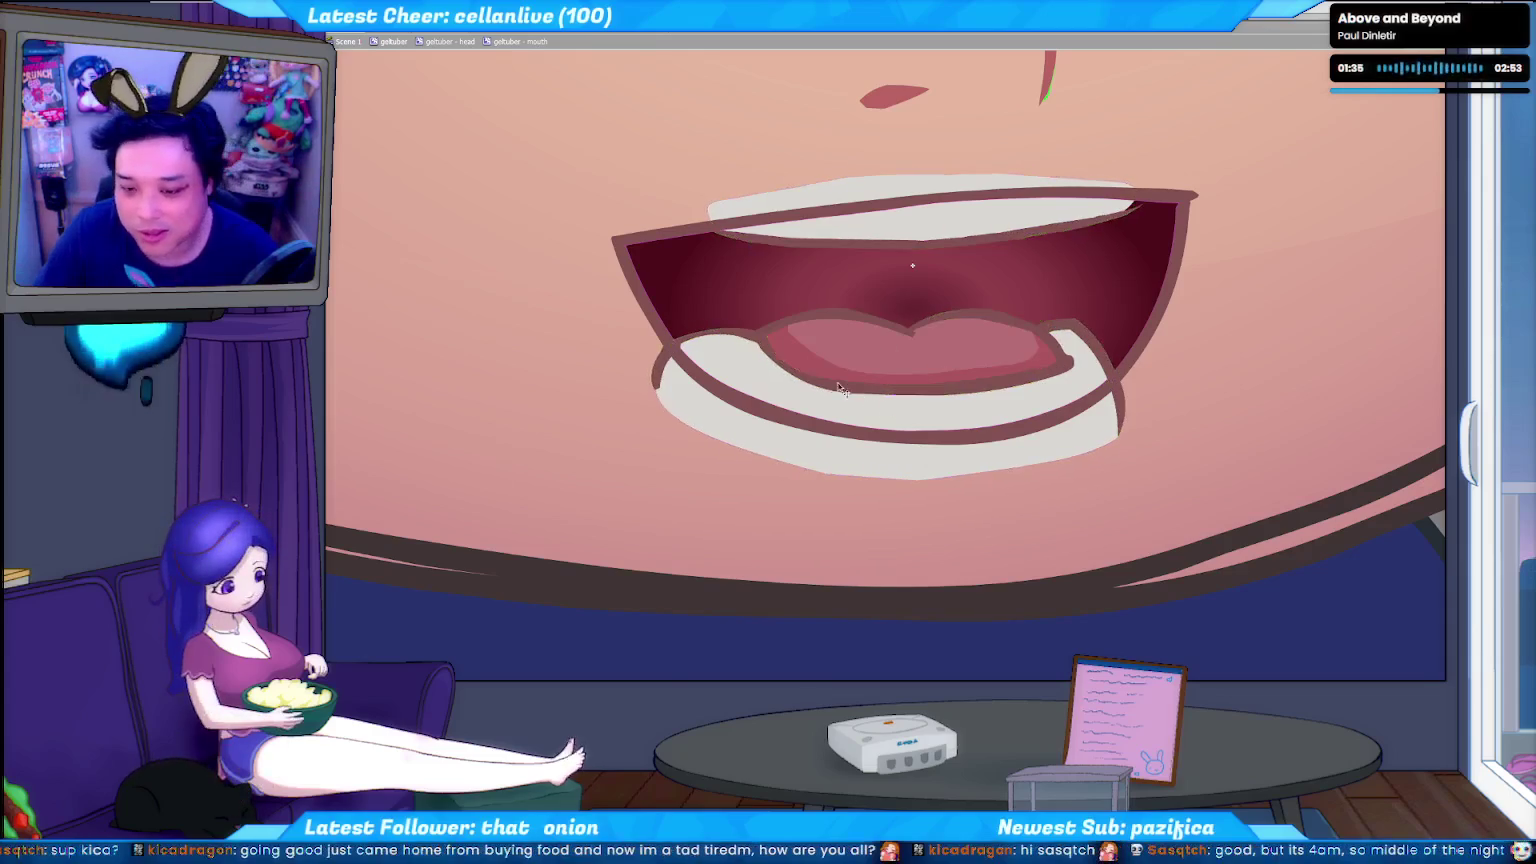
pyautogui.click(878, 399)
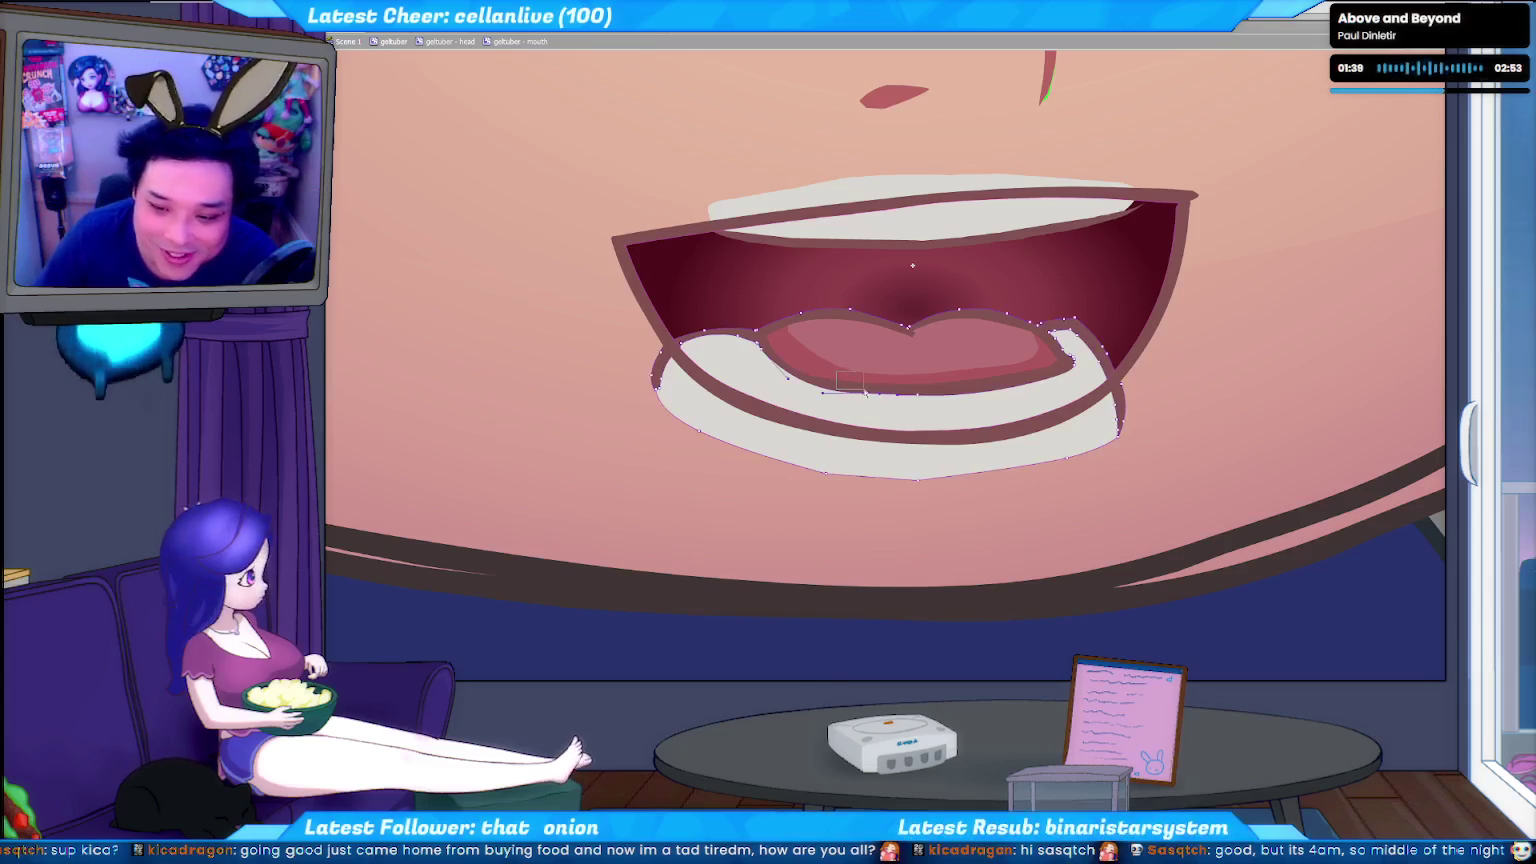
pyautogui.press('Escape')
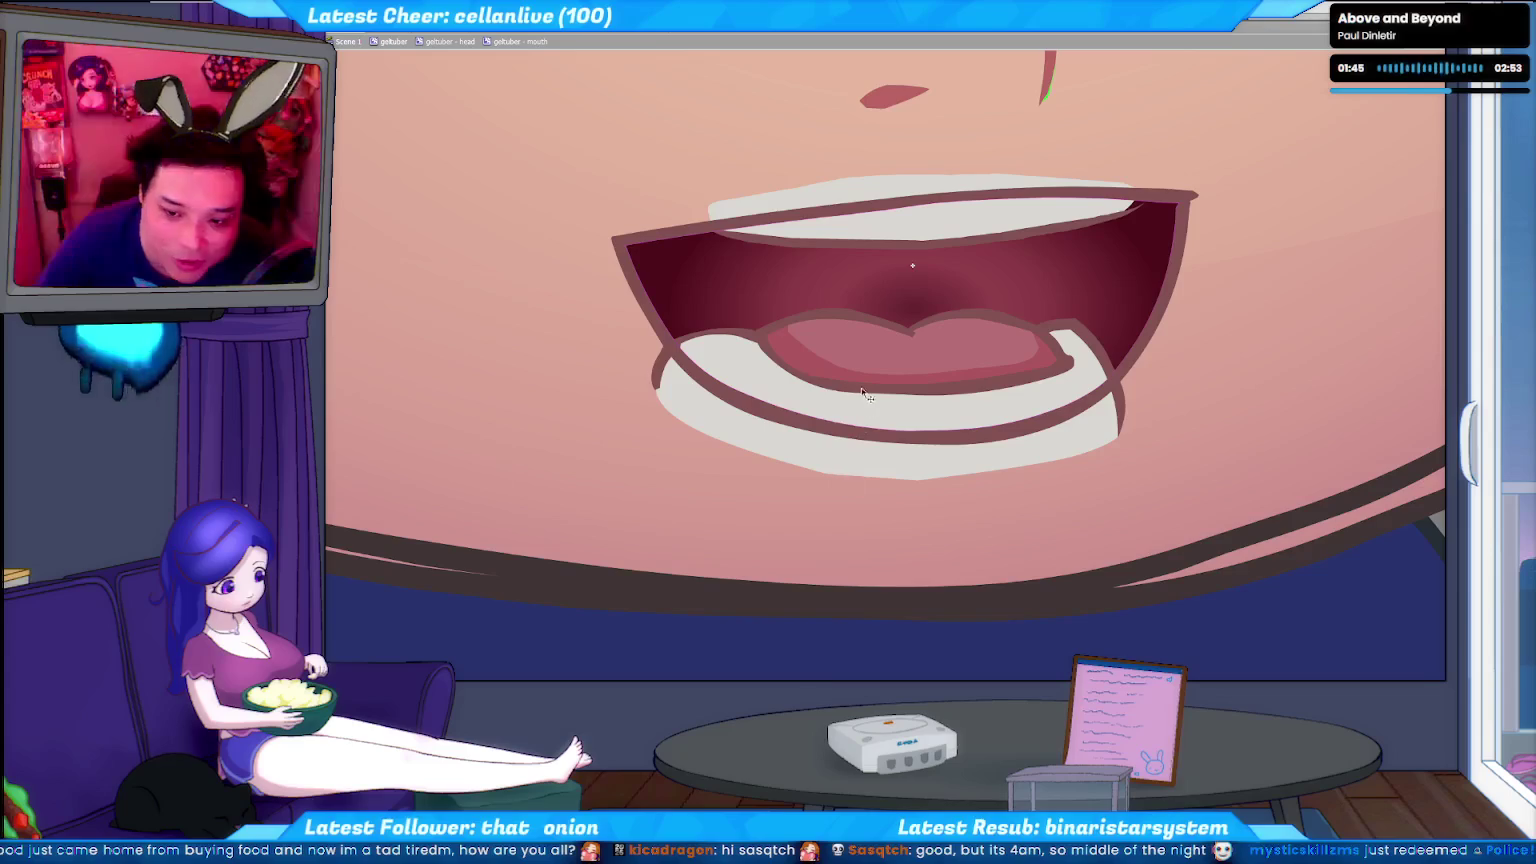
pyautogui.click(866, 391)
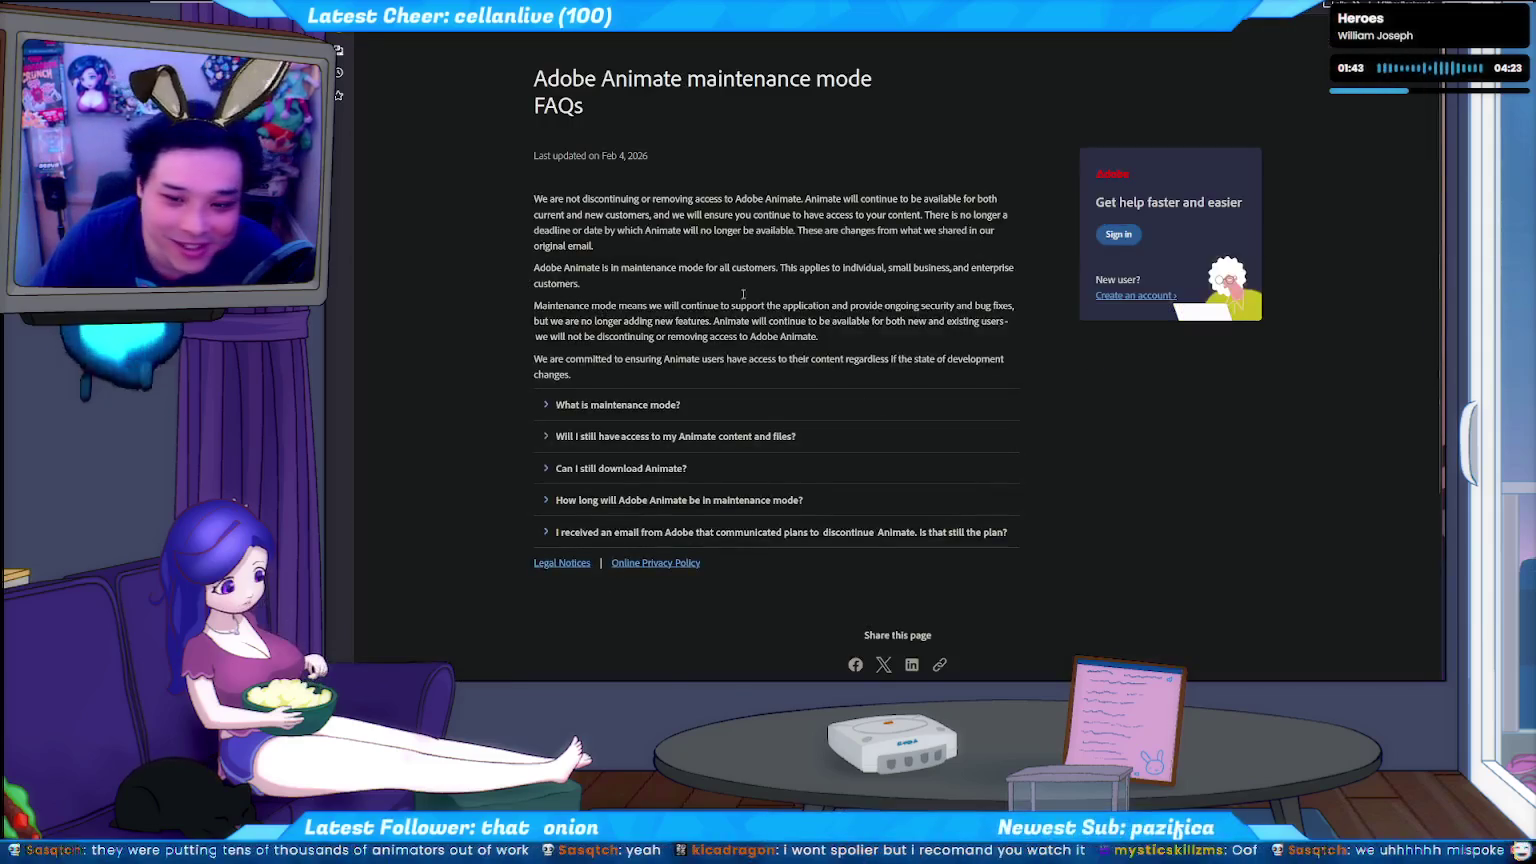
# Expand the FAQ answer about how long maintenance mode lasts.
pyautogui.click(545, 500)
# Expand the email, download, content-access and what-is-maintenance-mode answers, then scroll through them.
pyautogui.click(545, 532)
pyautogui.click(549, 470)
pyautogui.click(547, 437)
pyautogui.click(547, 405)
pyautogui.scroll(-2, 456, 406)
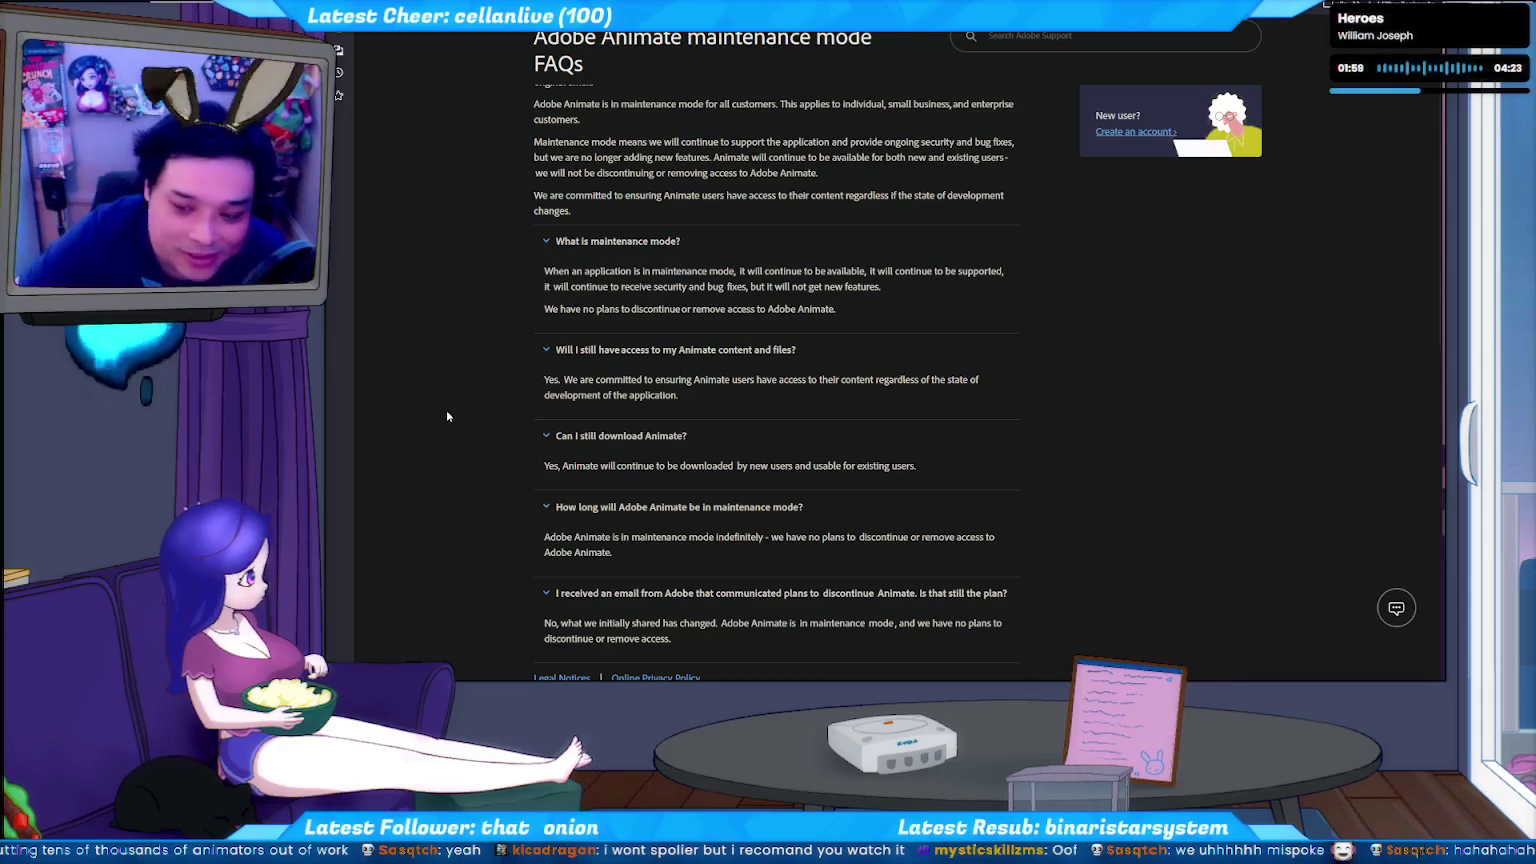
pyautogui.scroll(-1, 1185, 503)
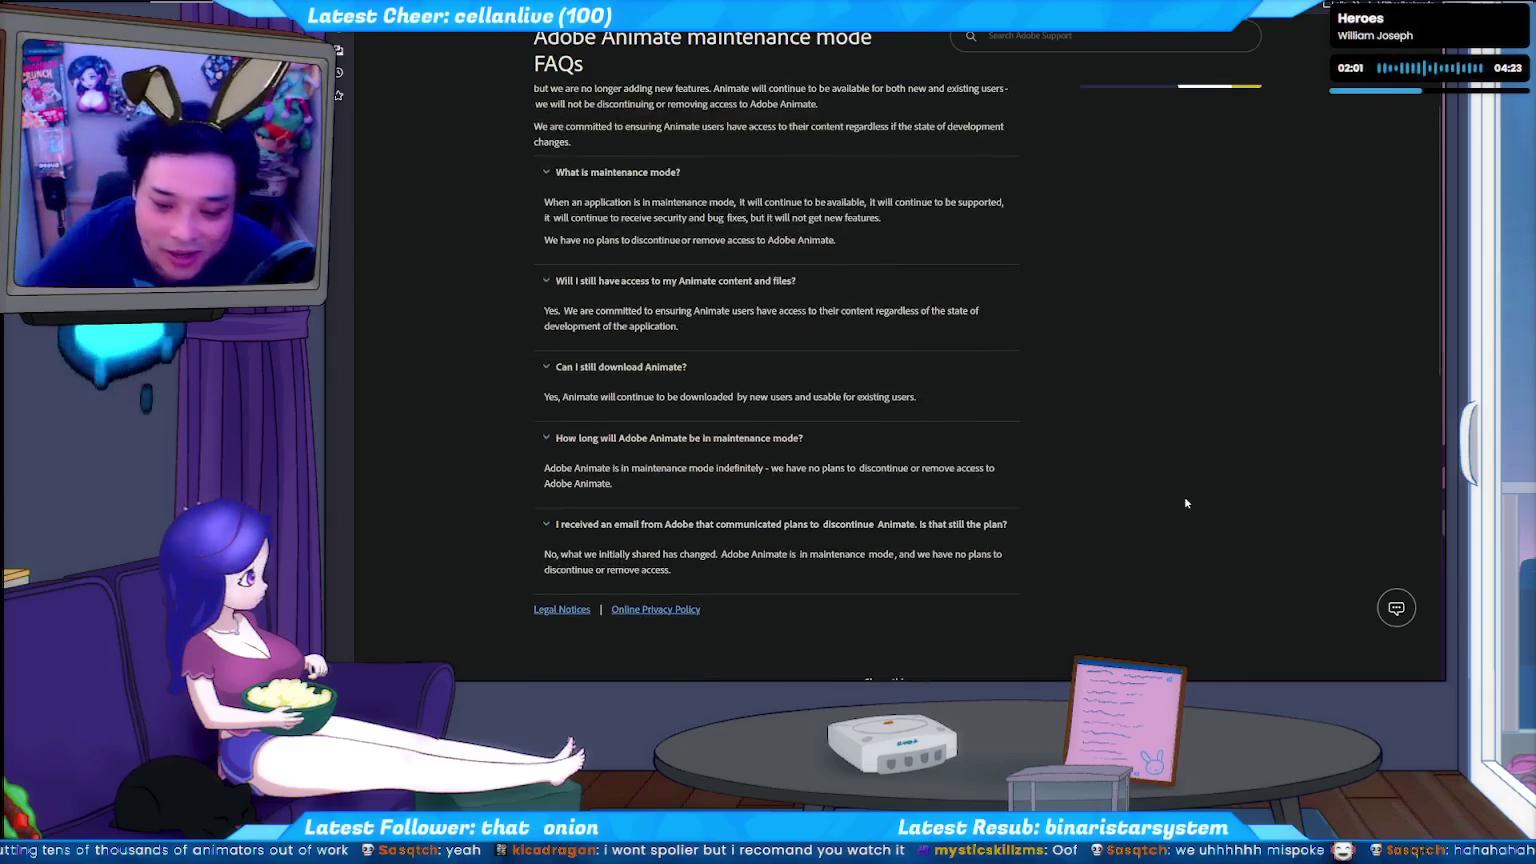
pyautogui.scroll(2, 1186, 503)
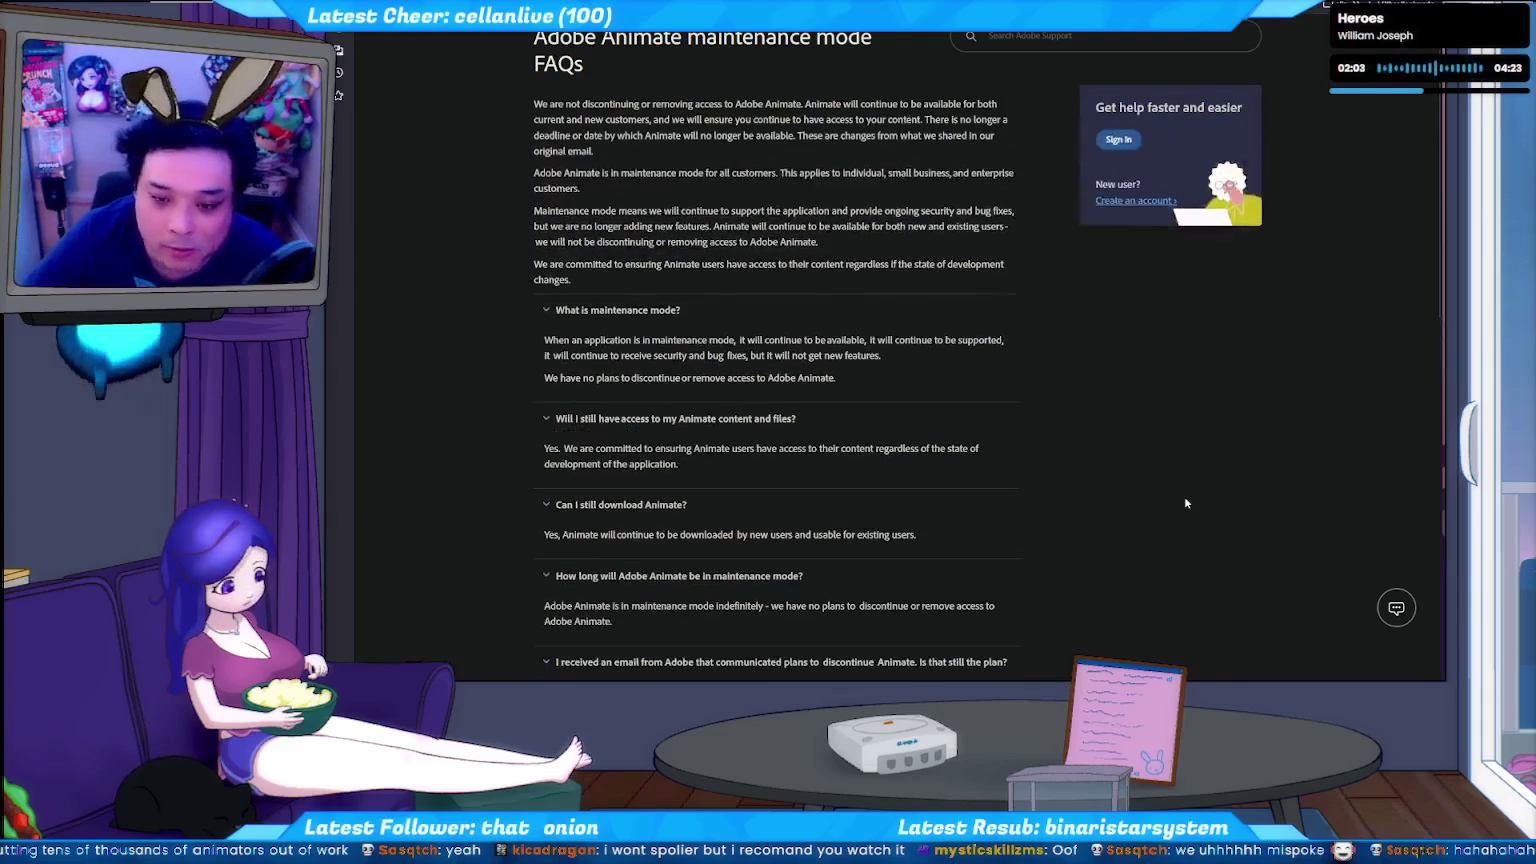
pyautogui.scroll(-2, 778, 323)
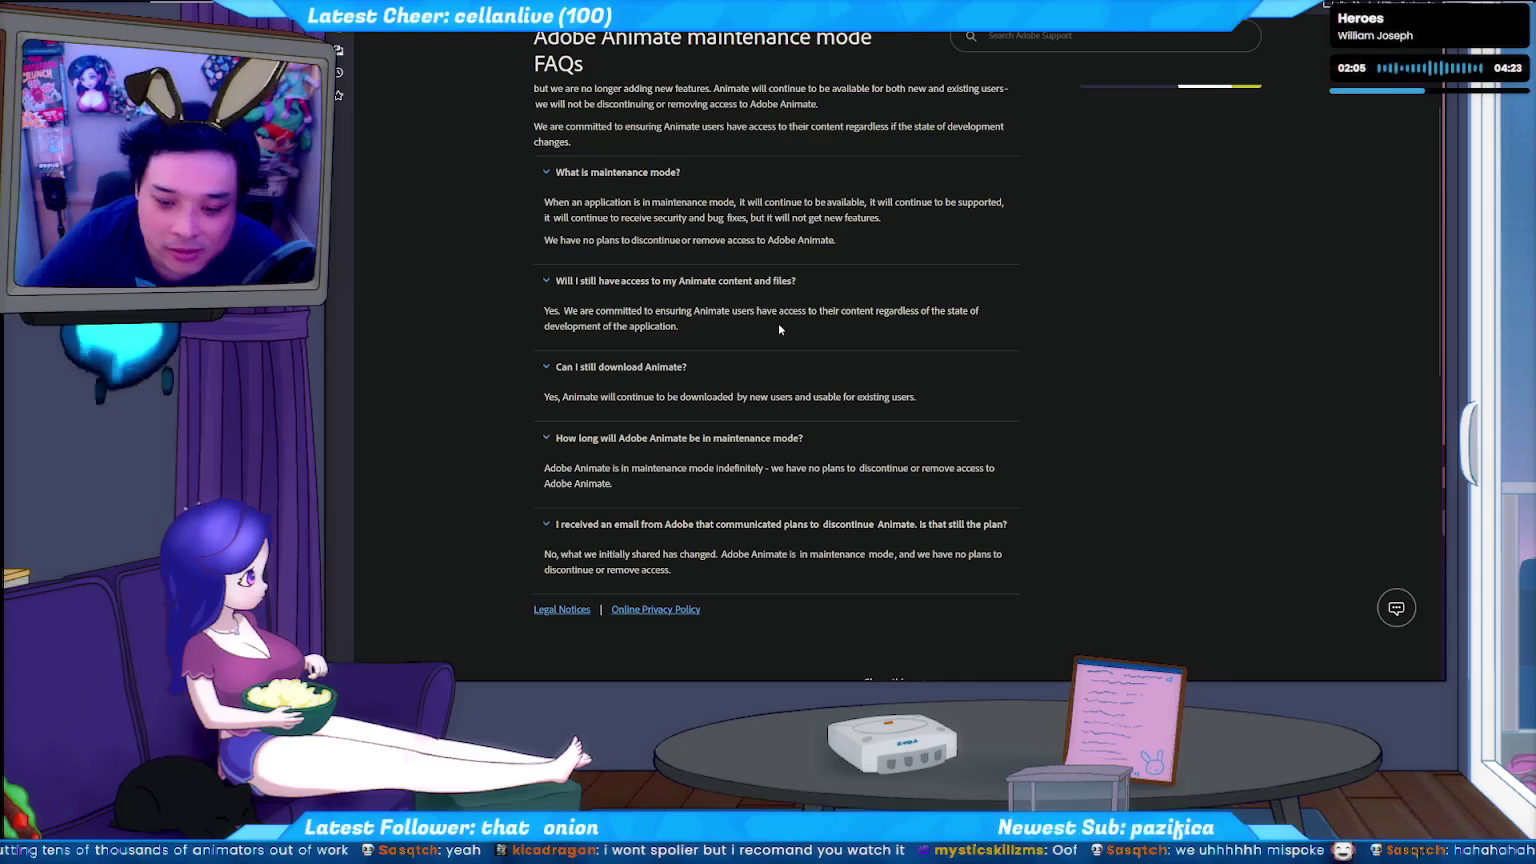
pyautogui.scroll(-2, 583, 448)
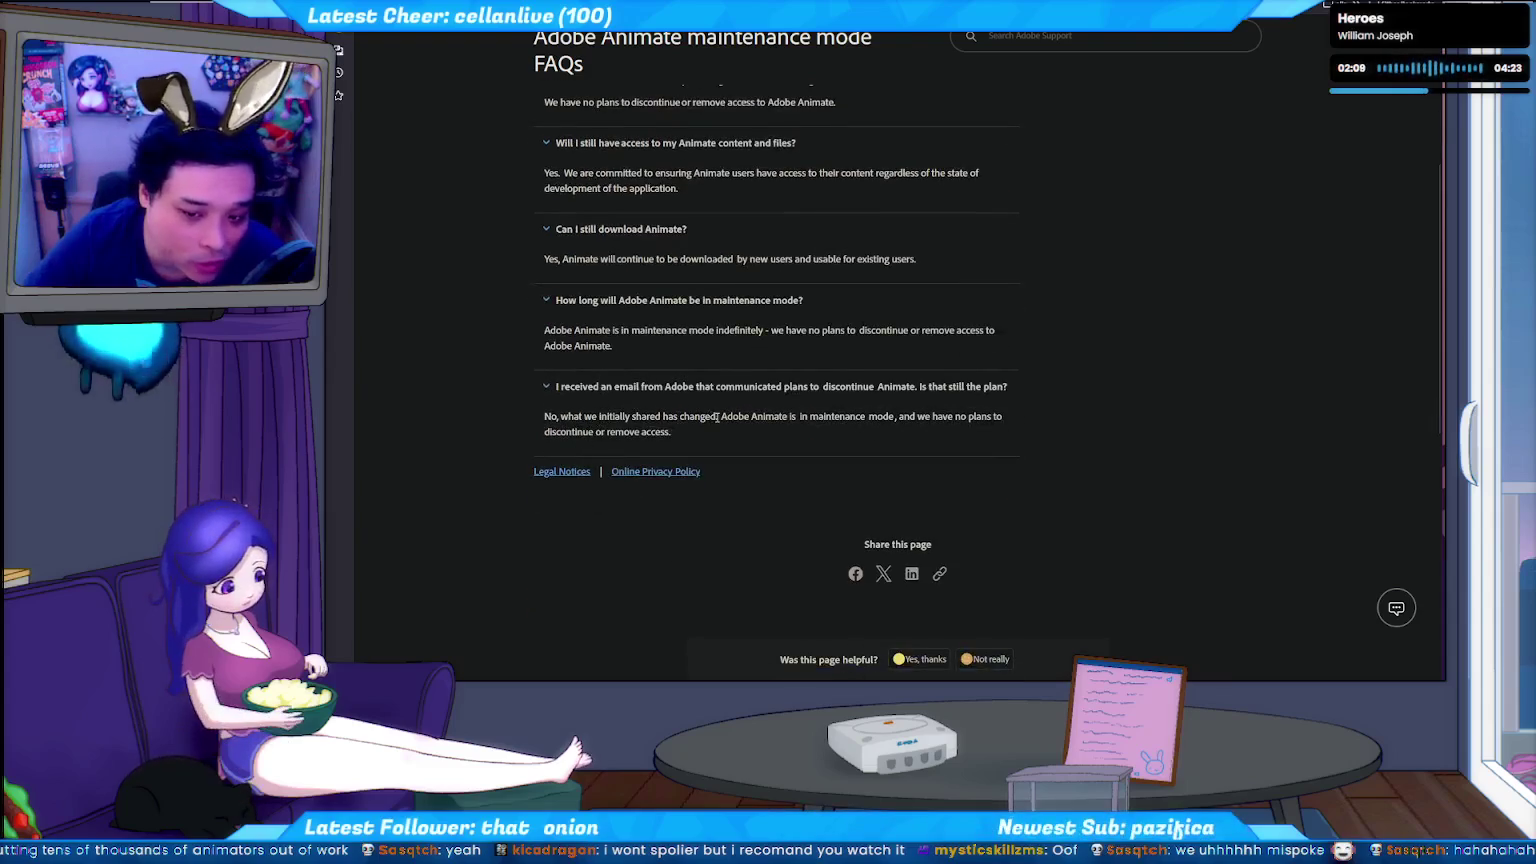
# Highlight the word 'changed' and the sentence saying there are no plans to discontinue Animate.
pyautogui.moveTo(716, 418); pyautogui.dragTo(684, 418)
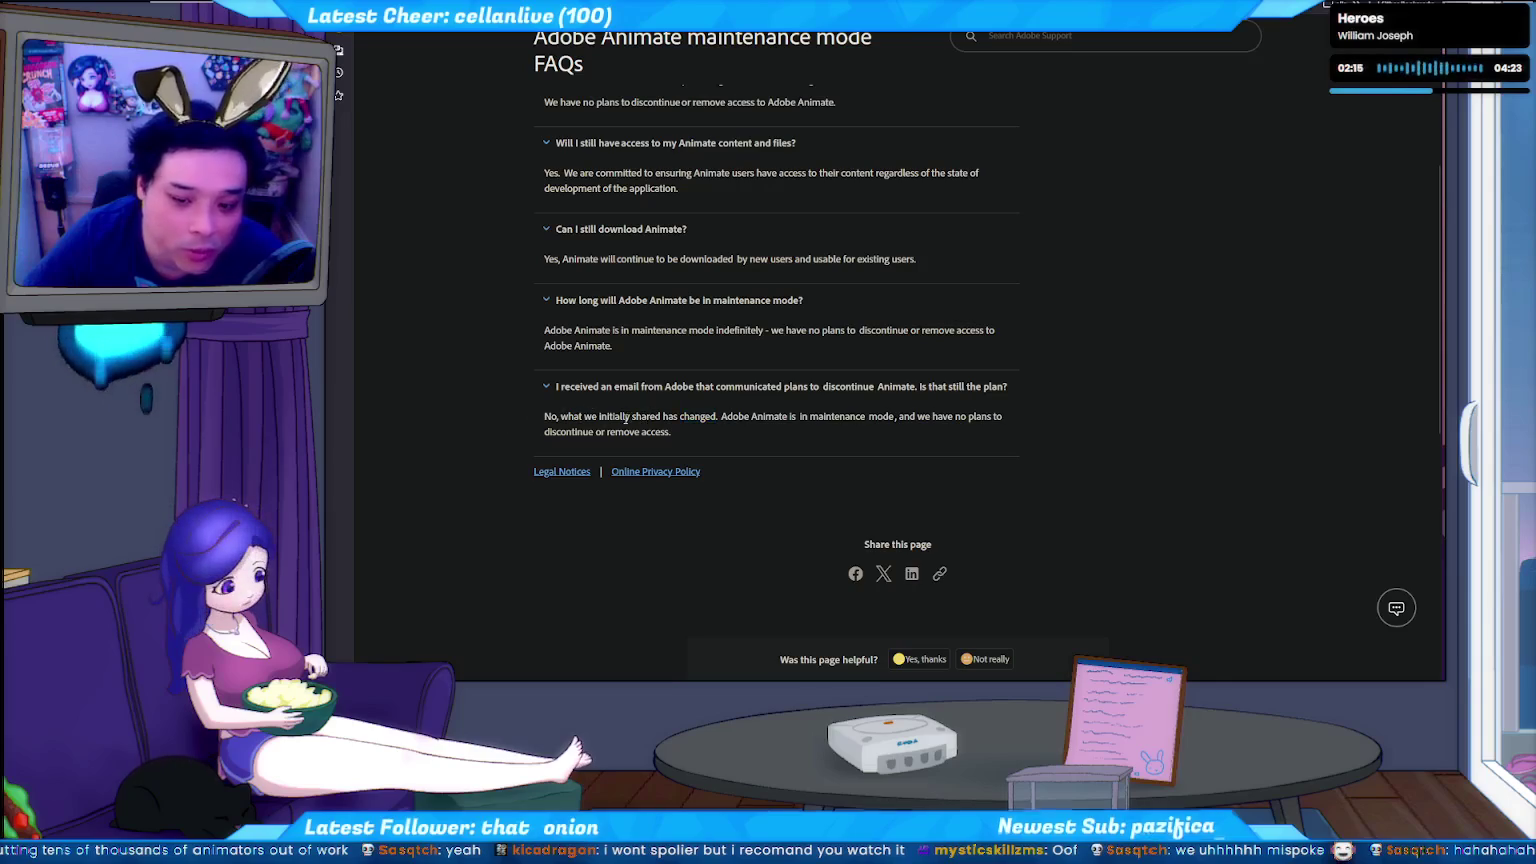
pyautogui.doubleClick(694, 418)
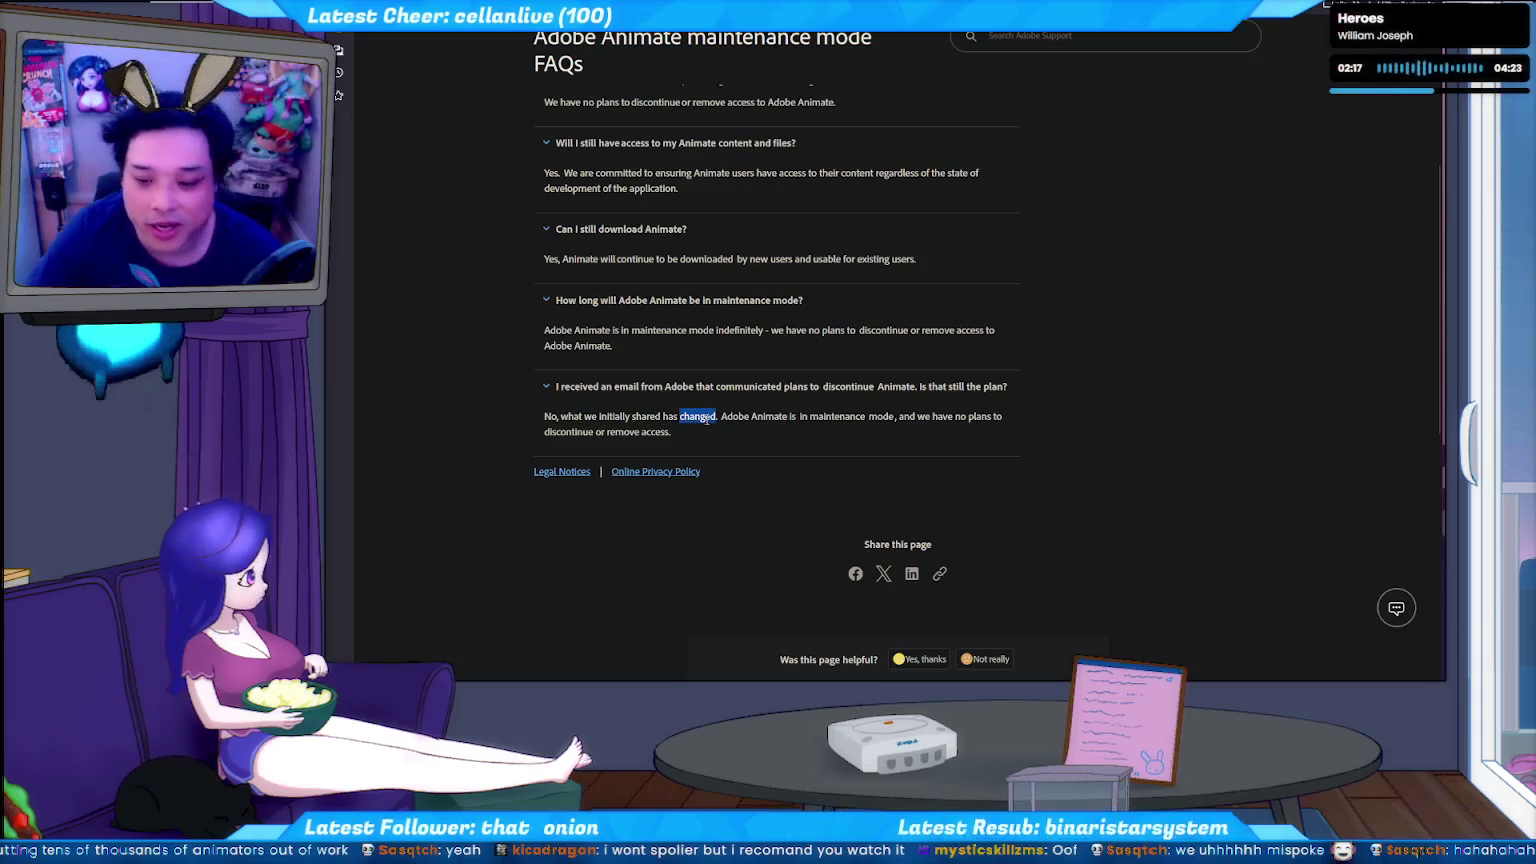
pyautogui.scroll(2, 772, 469)
pyautogui.scroll(3, 829, 496)
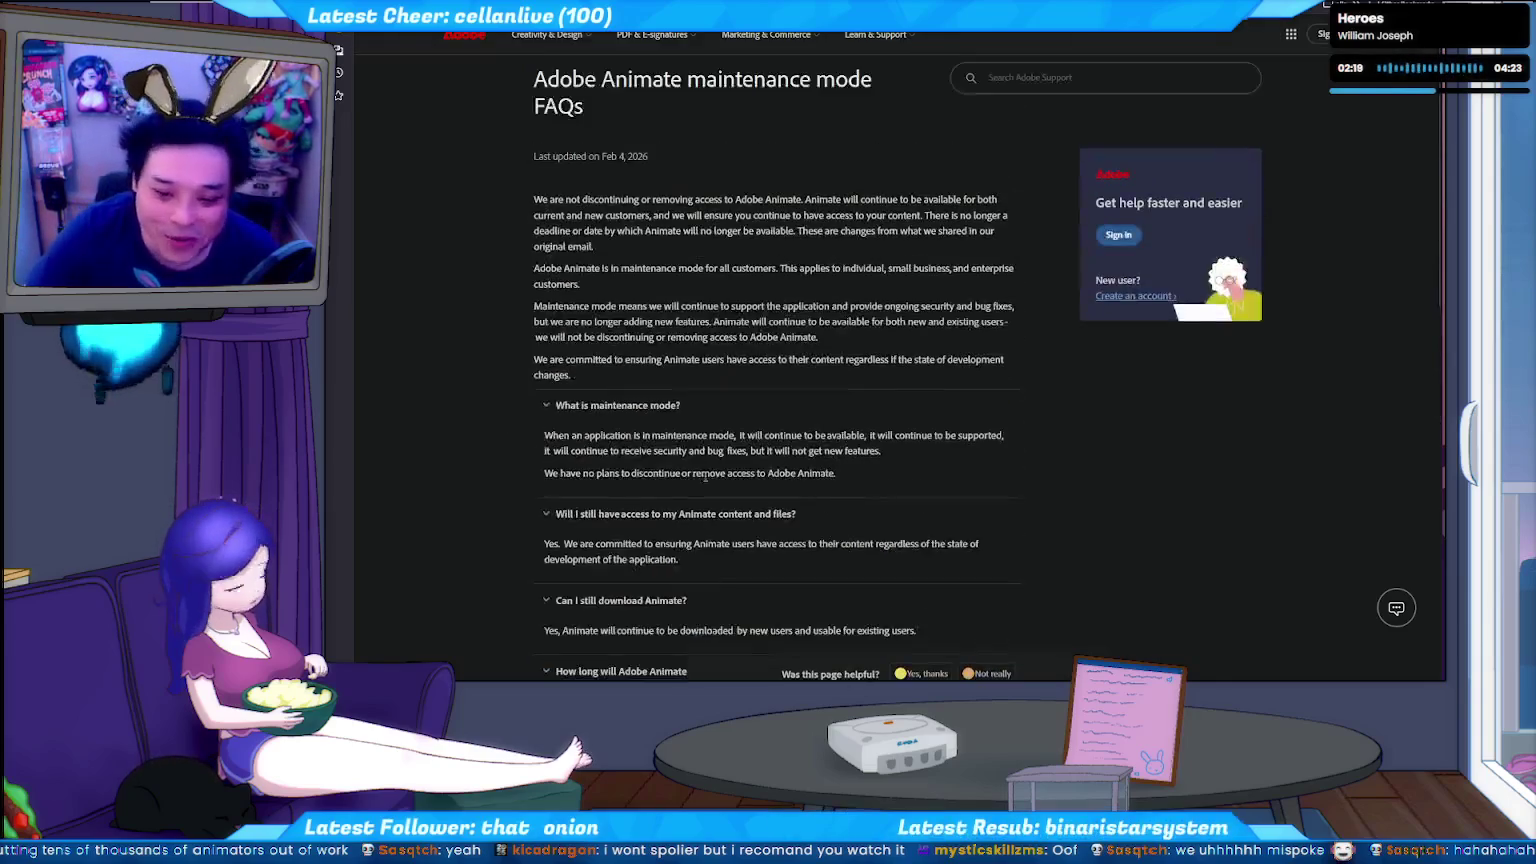
pyautogui.scroll(-3, 700, 470)
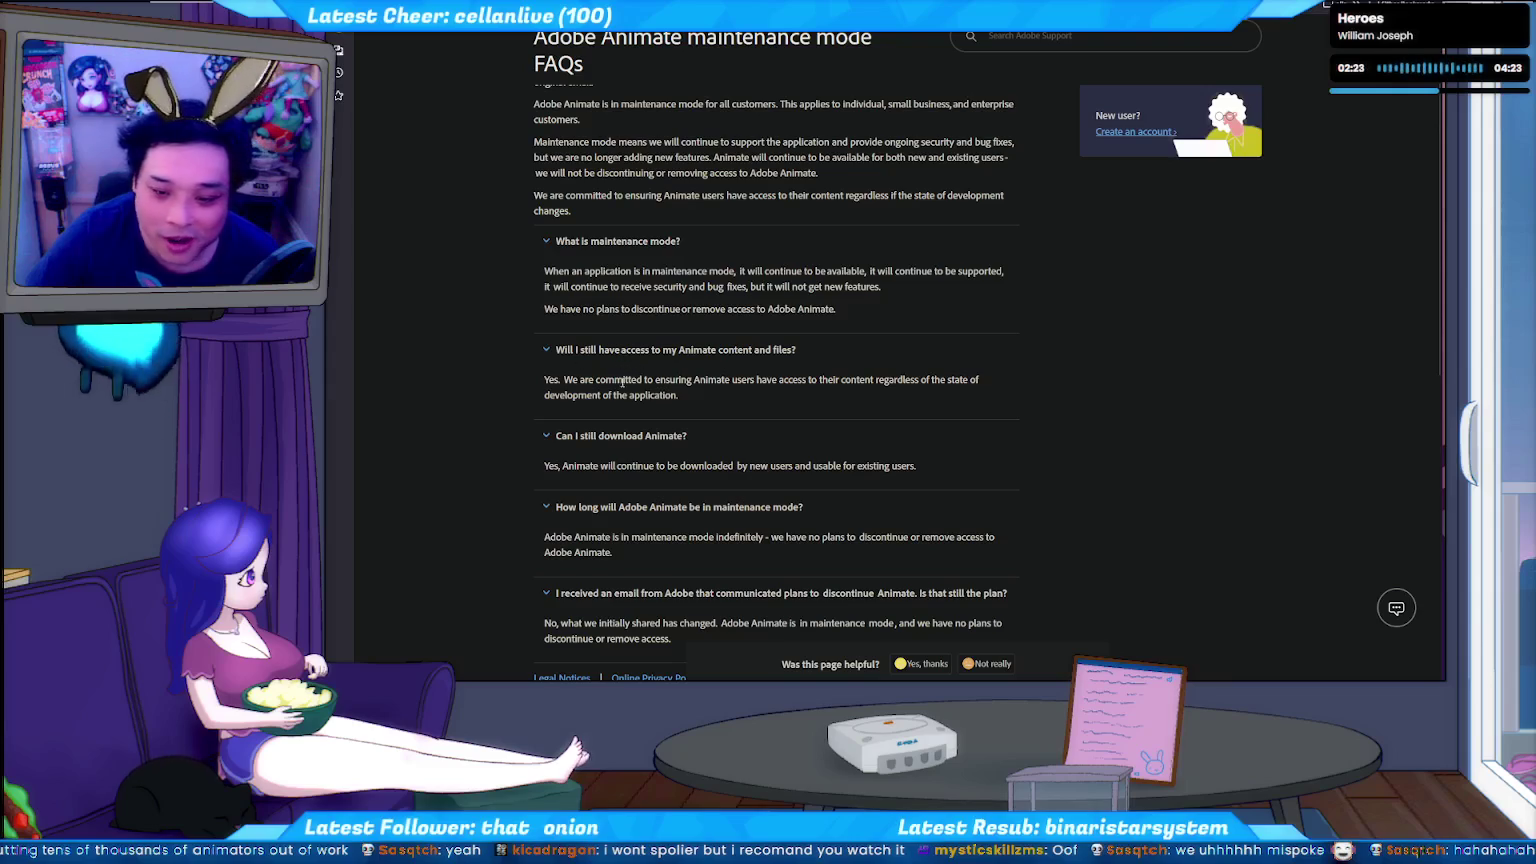
pyautogui.scroll(-2, 621, 381)
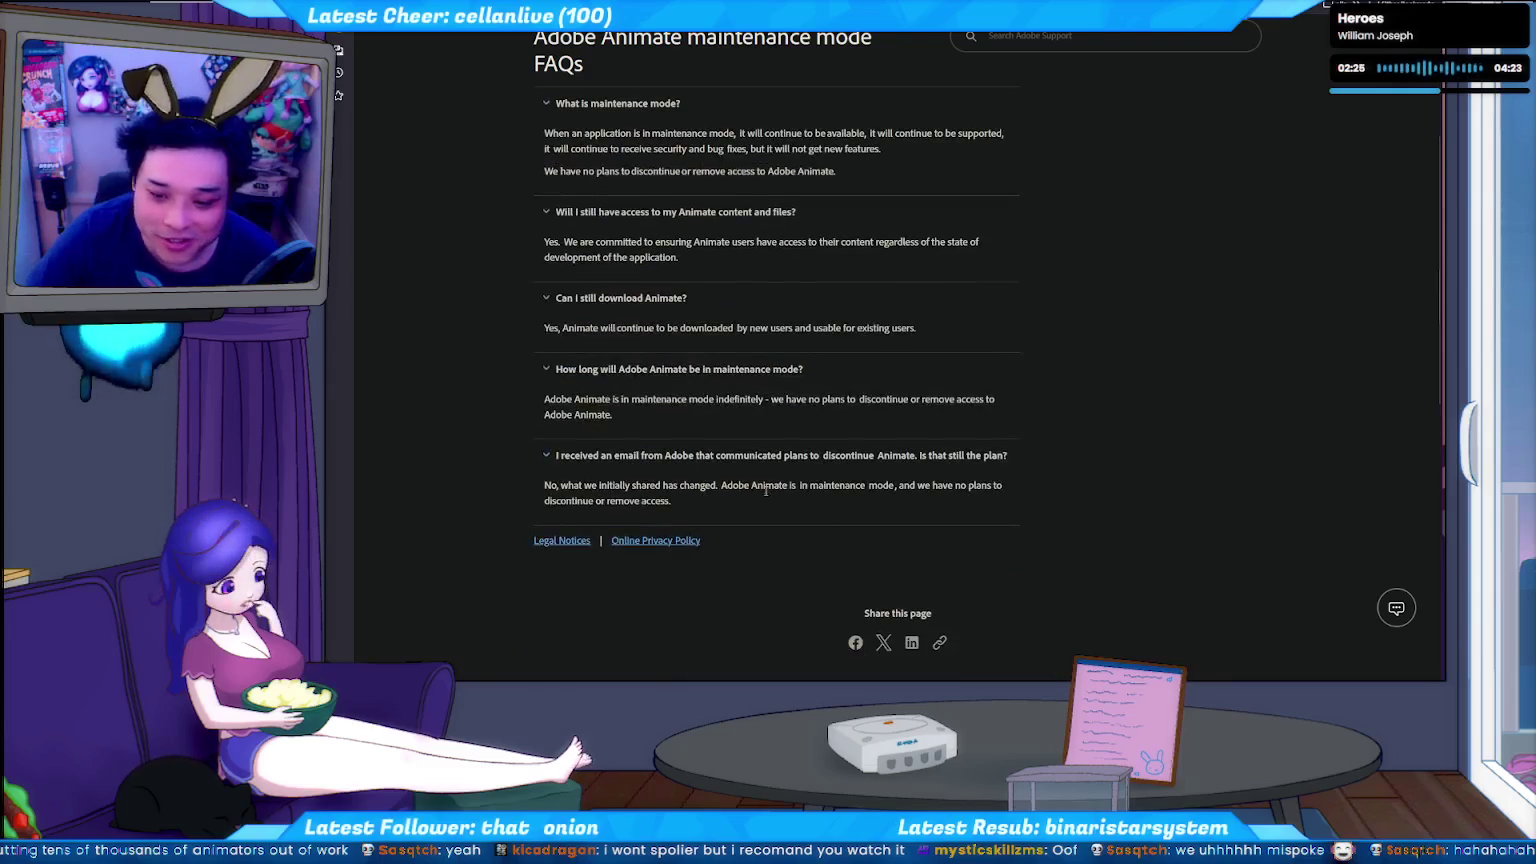
pyautogui.scroll(2, 701, 489)
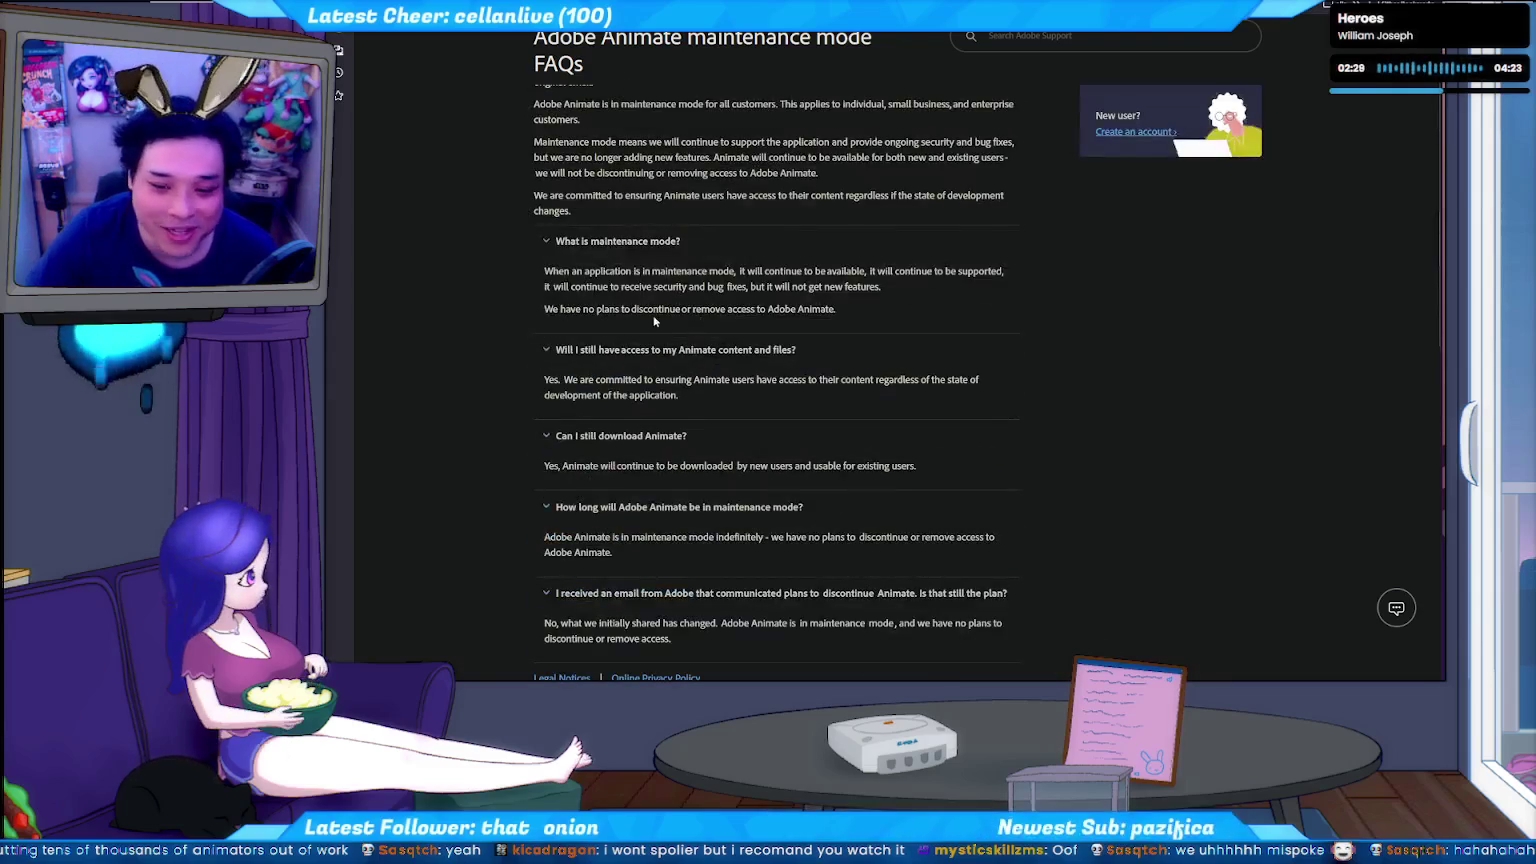
pyautogui.moveTo(836, 310)
pyautogui.mouseDown()
pyautogui.moveTo(549, 310)
pyautogui.moveTo(844, 315)
pyautogui.mouseUp()
pyautogui.moveTo(528, 305); pyautogui.dragTo(836, 310)
pyautogui.click(688, 327)
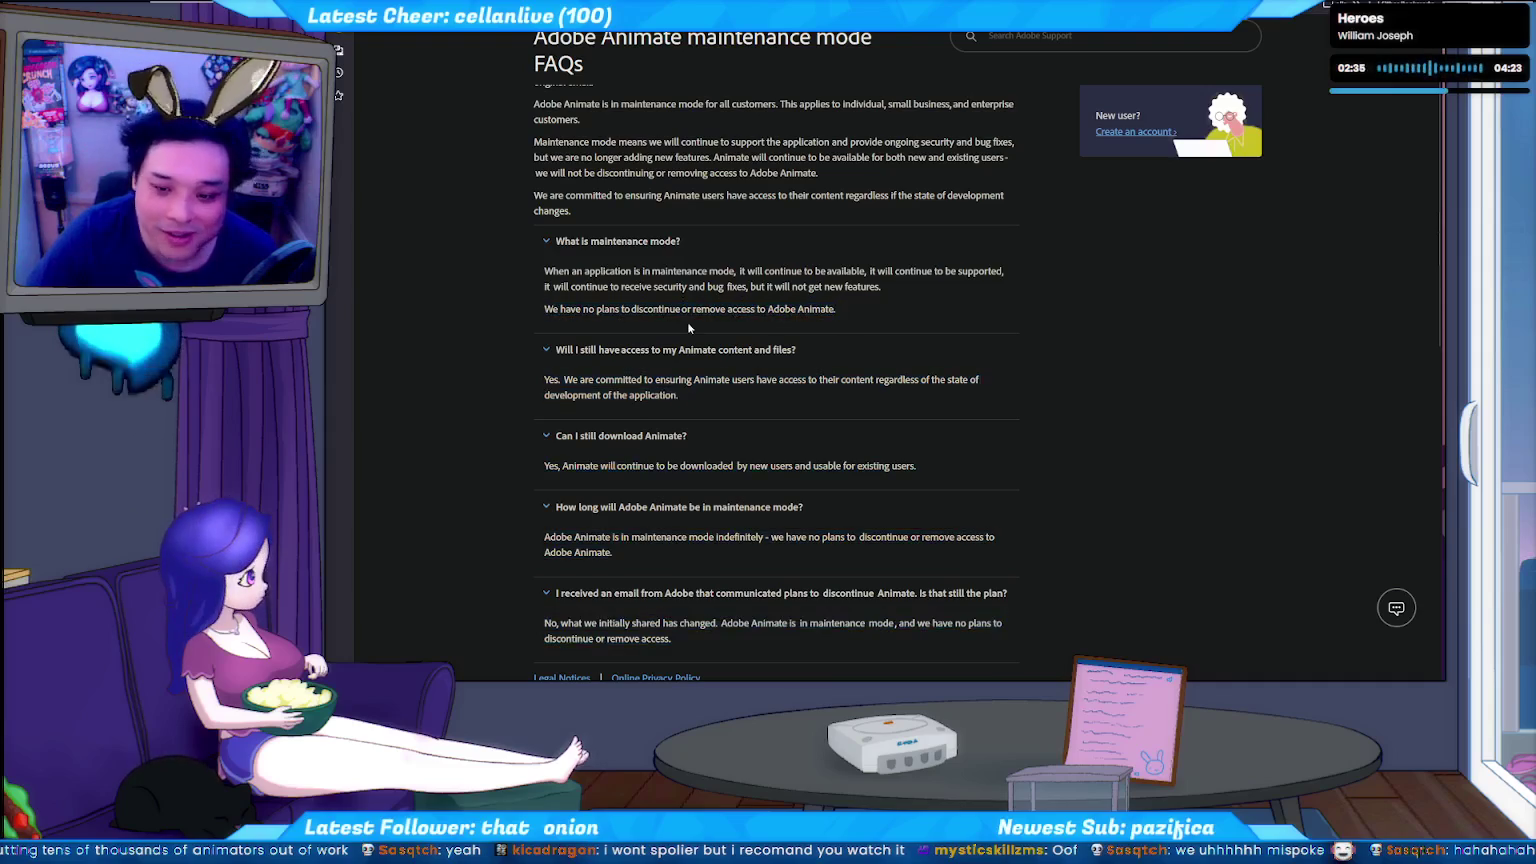
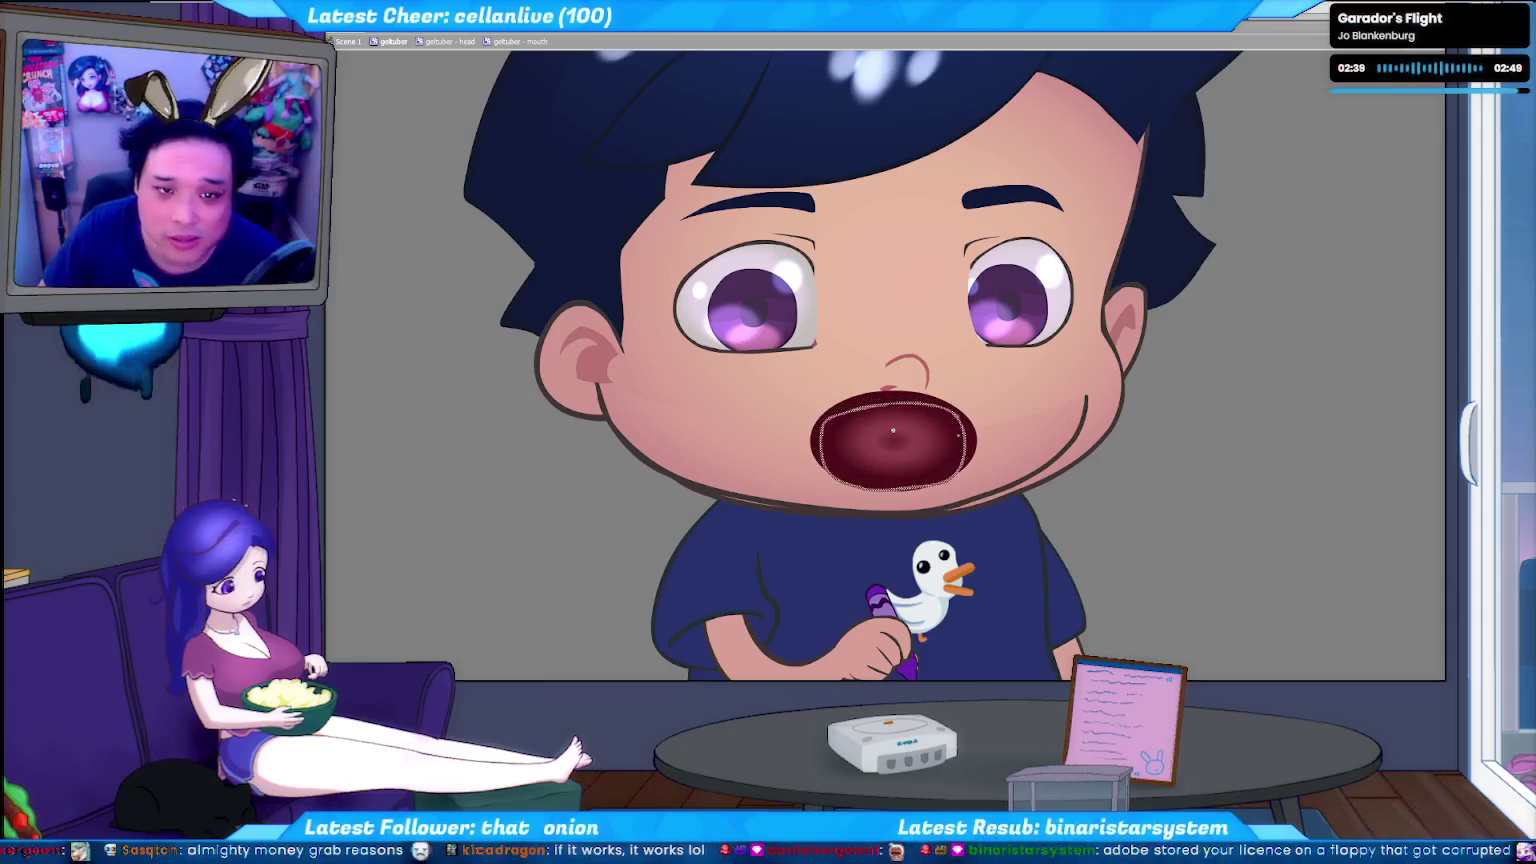
# Draw a red dome-shaped tongue beside the face, redoing its lower edge until it closes.
pyautogui.hotkey('ctrl', 'd')
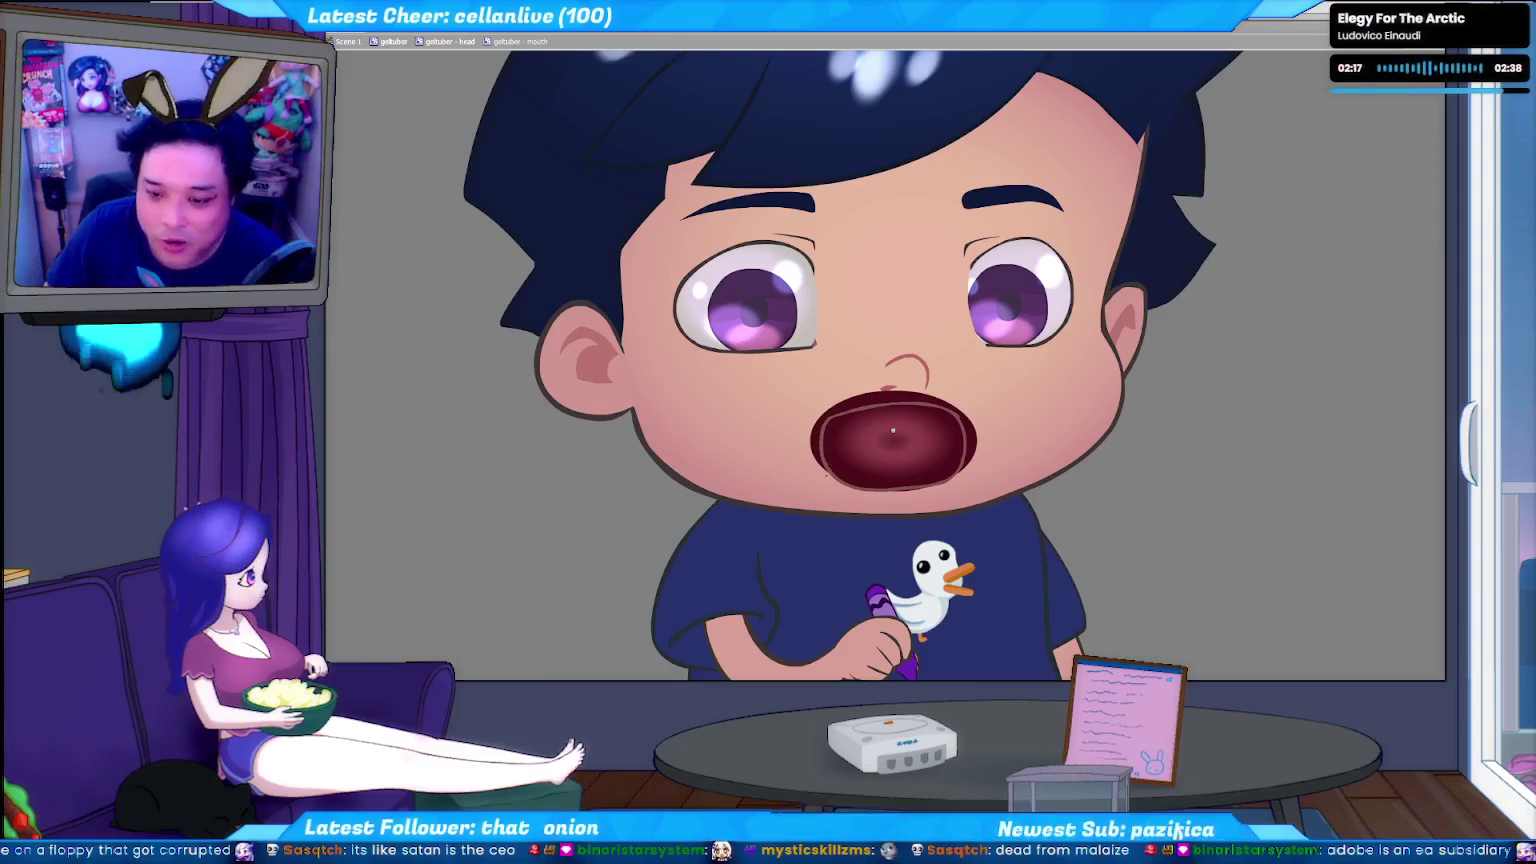
pyautogui.moveTo(1217, 492); pyautogui.dragTo(1166, 504)
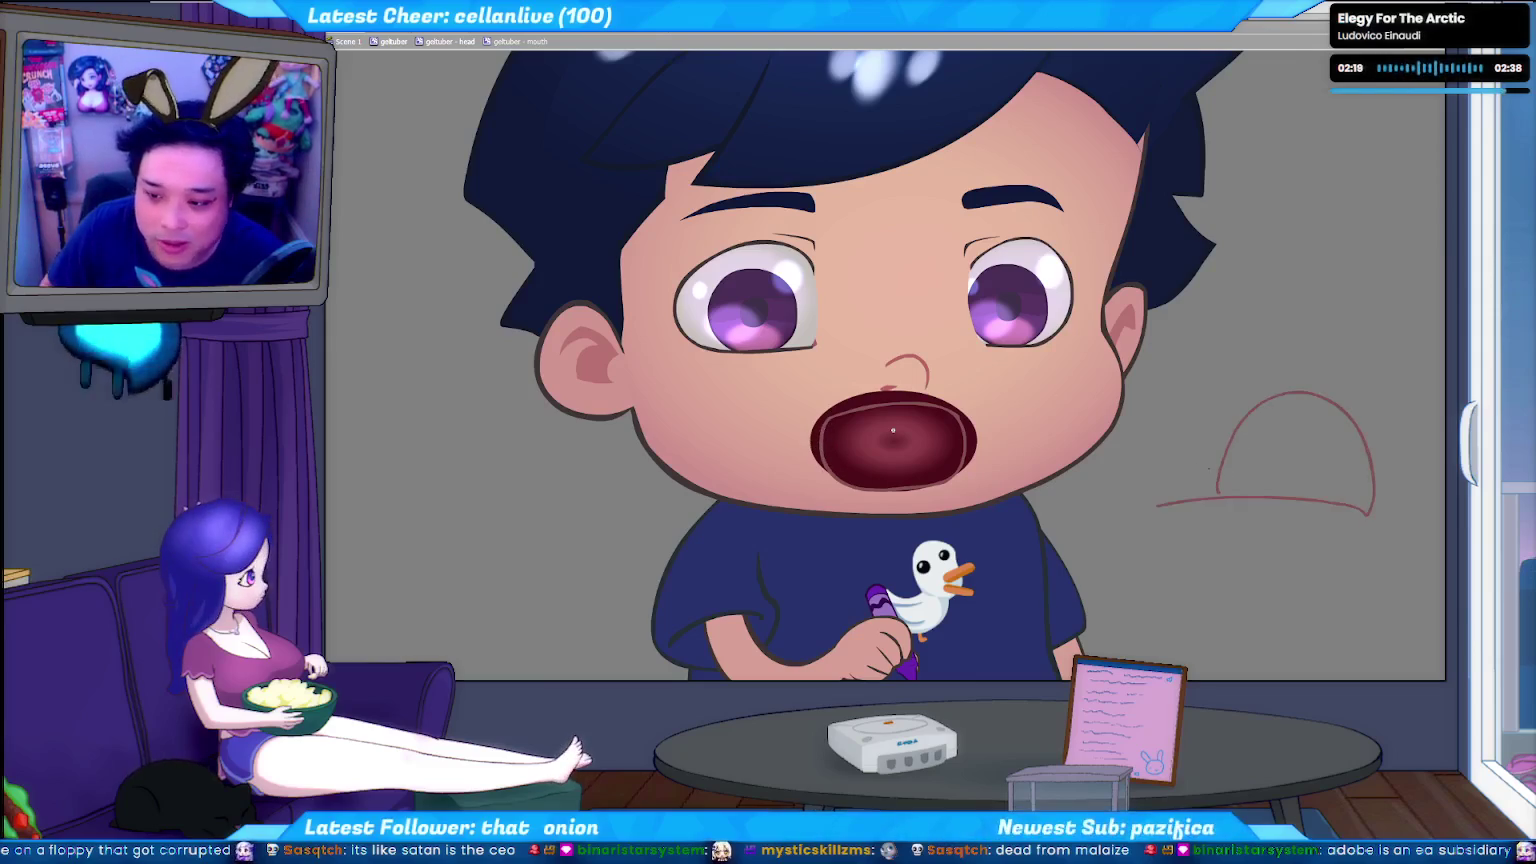
pyautogui.moveTo(942, 465); pyautogui.dragTo(1085, 462)
pyautogui.moveTo(942, 463); pyautogui.dragTo(1087, 463)
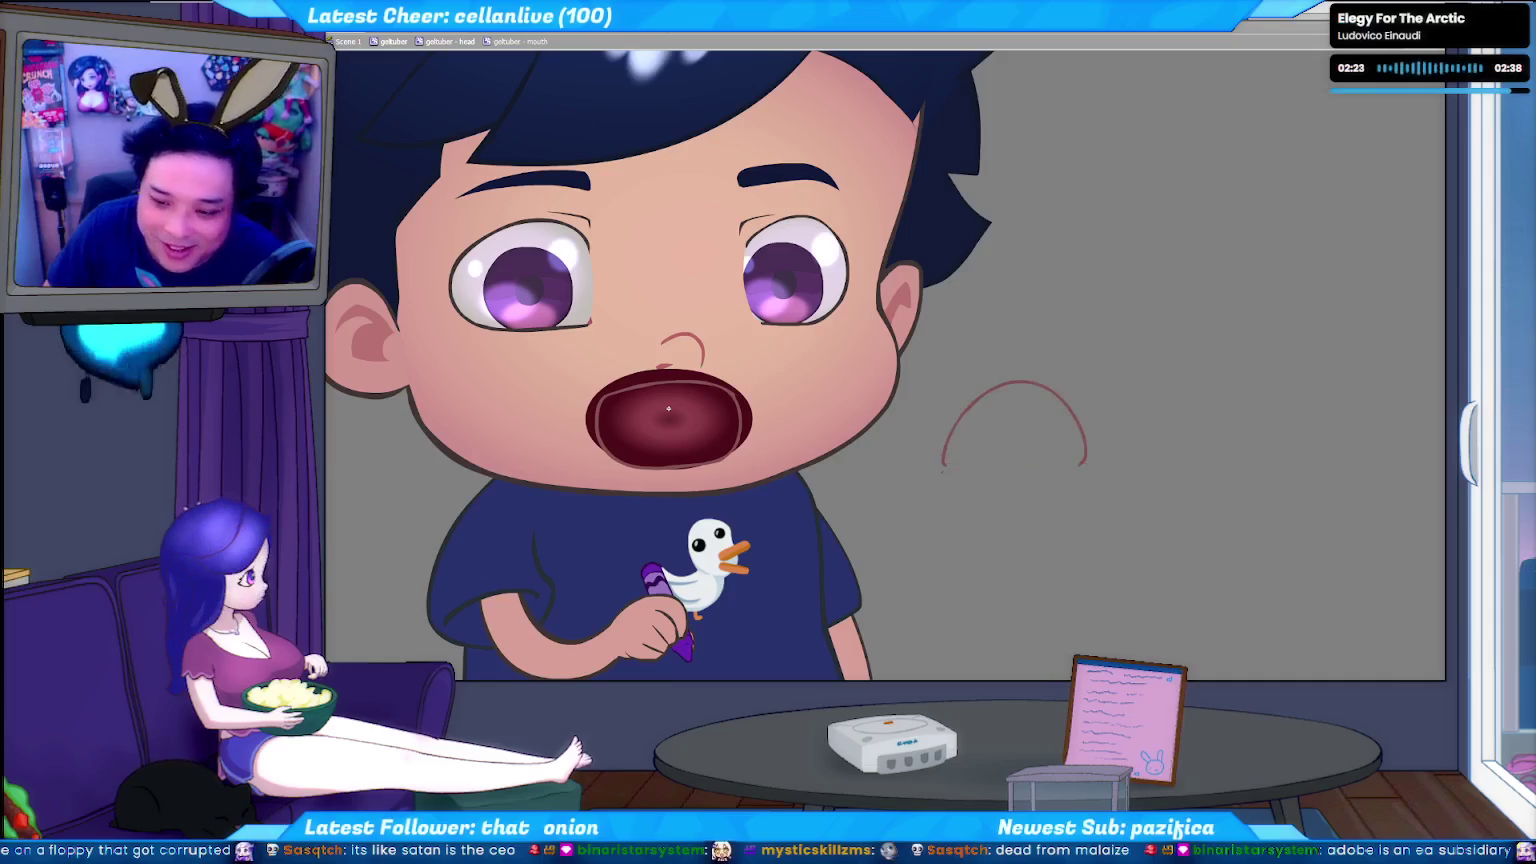
pyautogui.moveTo(942, 468); pyautogui.dragTo(1087, 462)
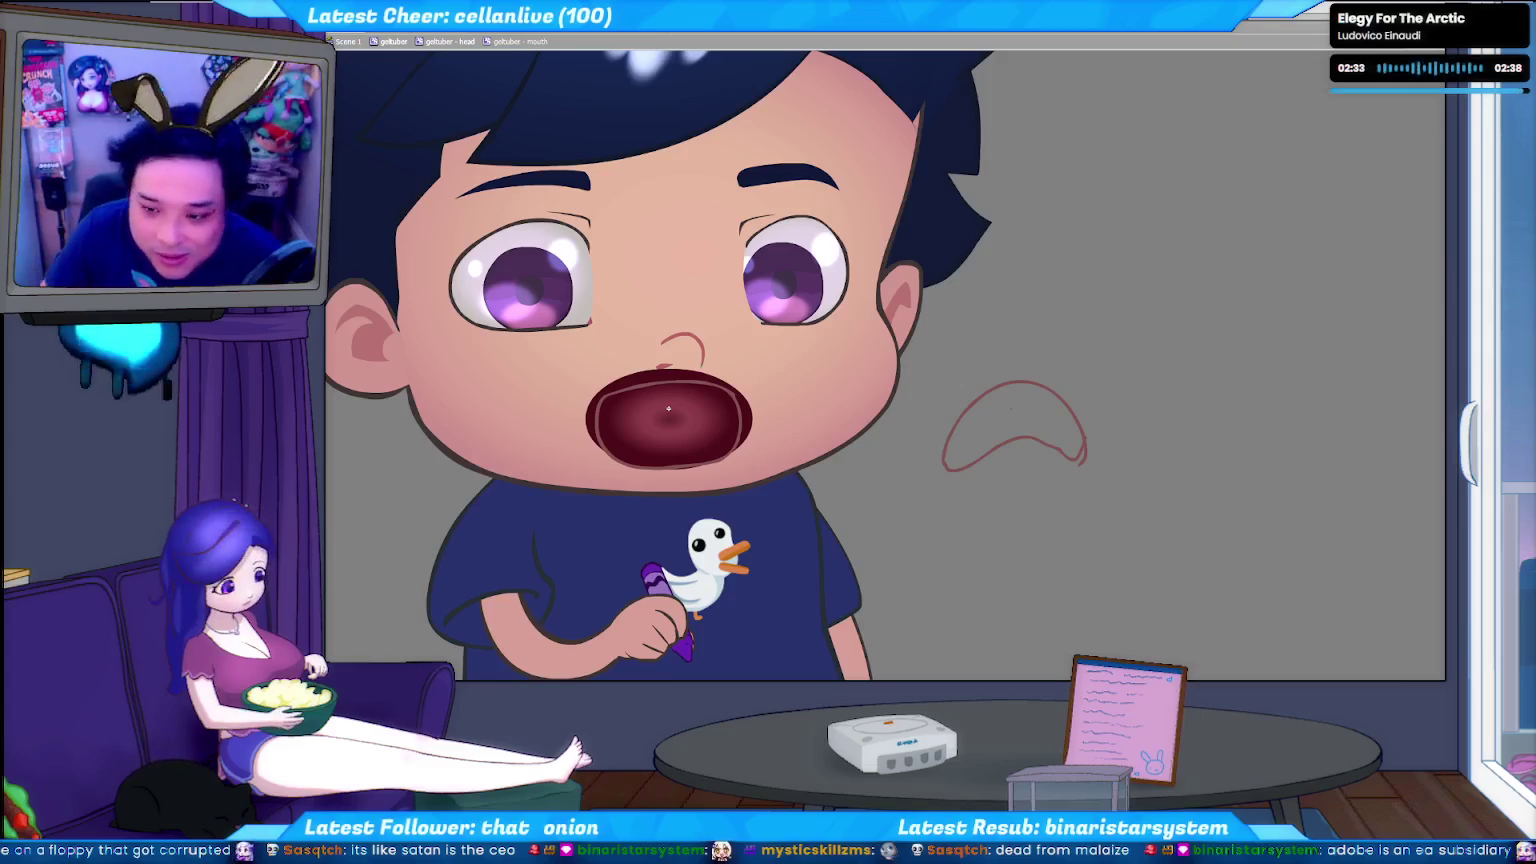
pyautogui.hotkey('ctrl', 'z')
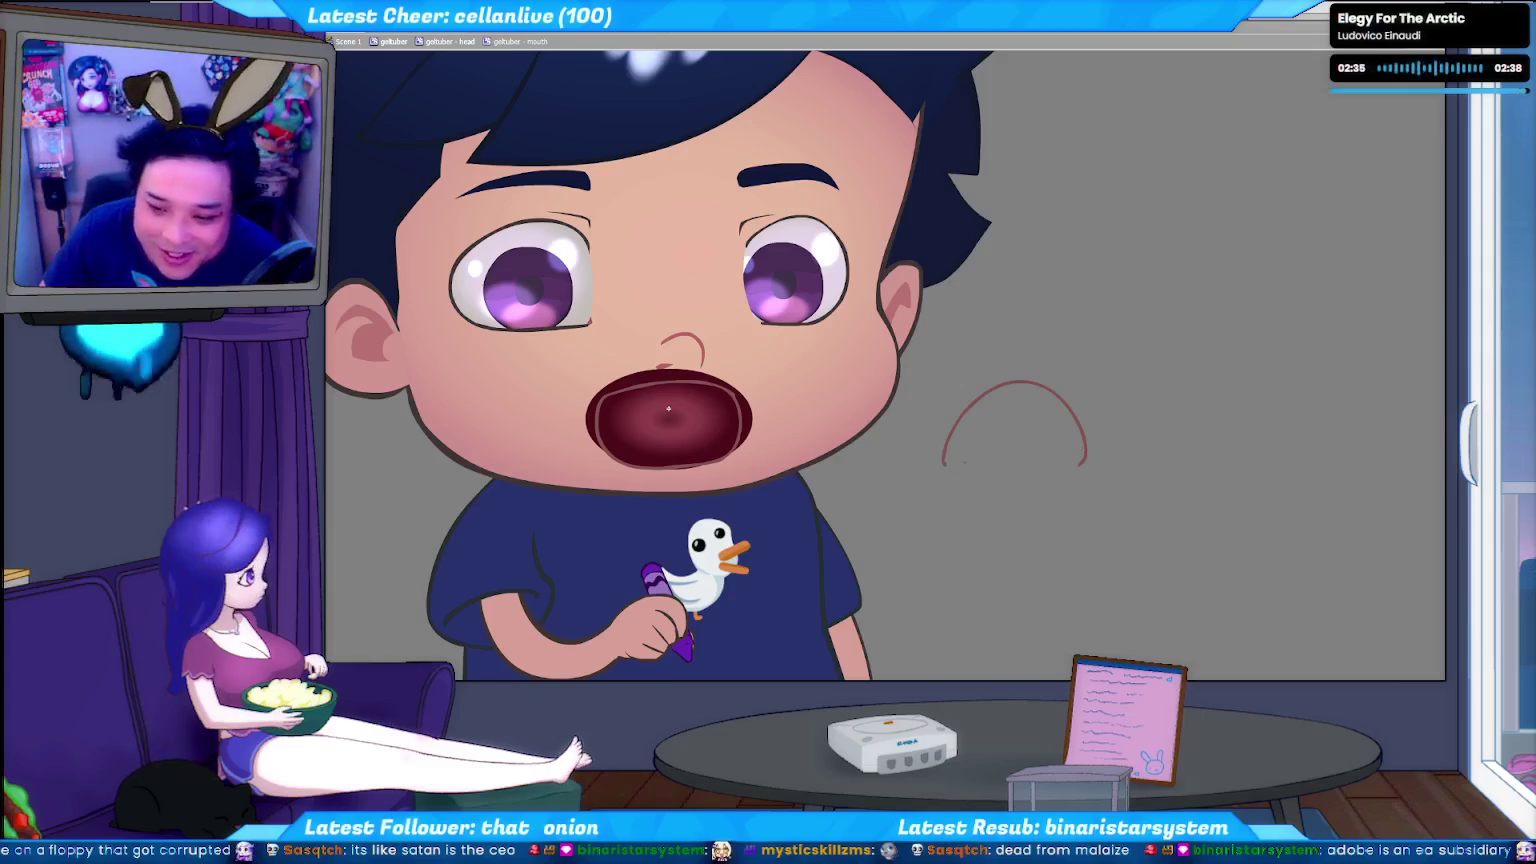
pyautogui.moveTo(943, 464); pyautogui.dragTo(978, 464)
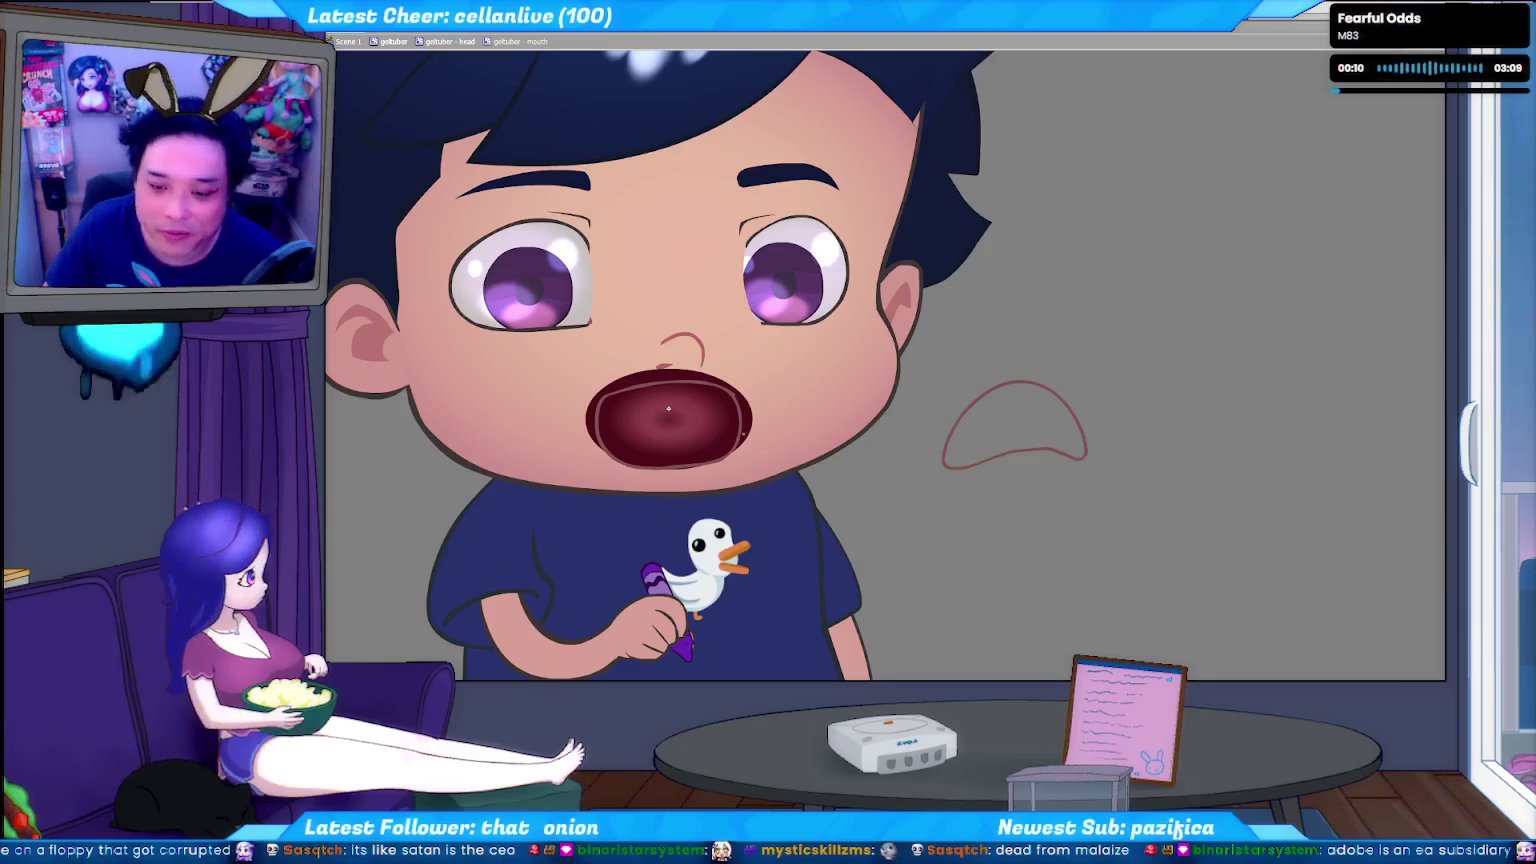
pyautogui.click(1081, 457)
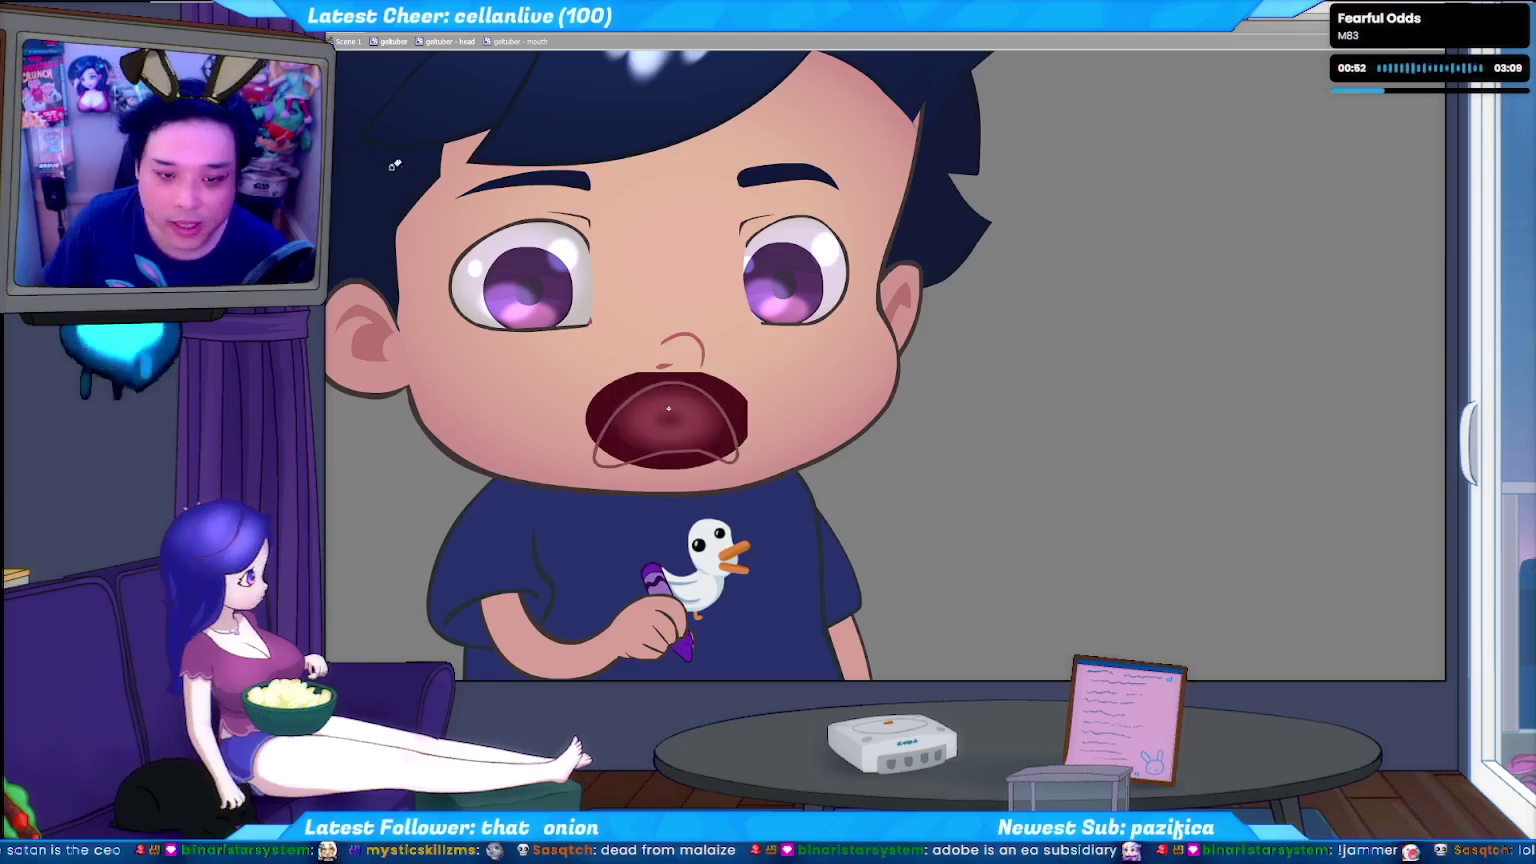
# Bring up the colour swatches to choose the tongue's fill.
pyautogui.rightClick(455, 197)
# Paint-bucket the tongue red, select the fill, then remove it again.
pyautogui.click(420, 160)
pyautogui.click(688, 411)
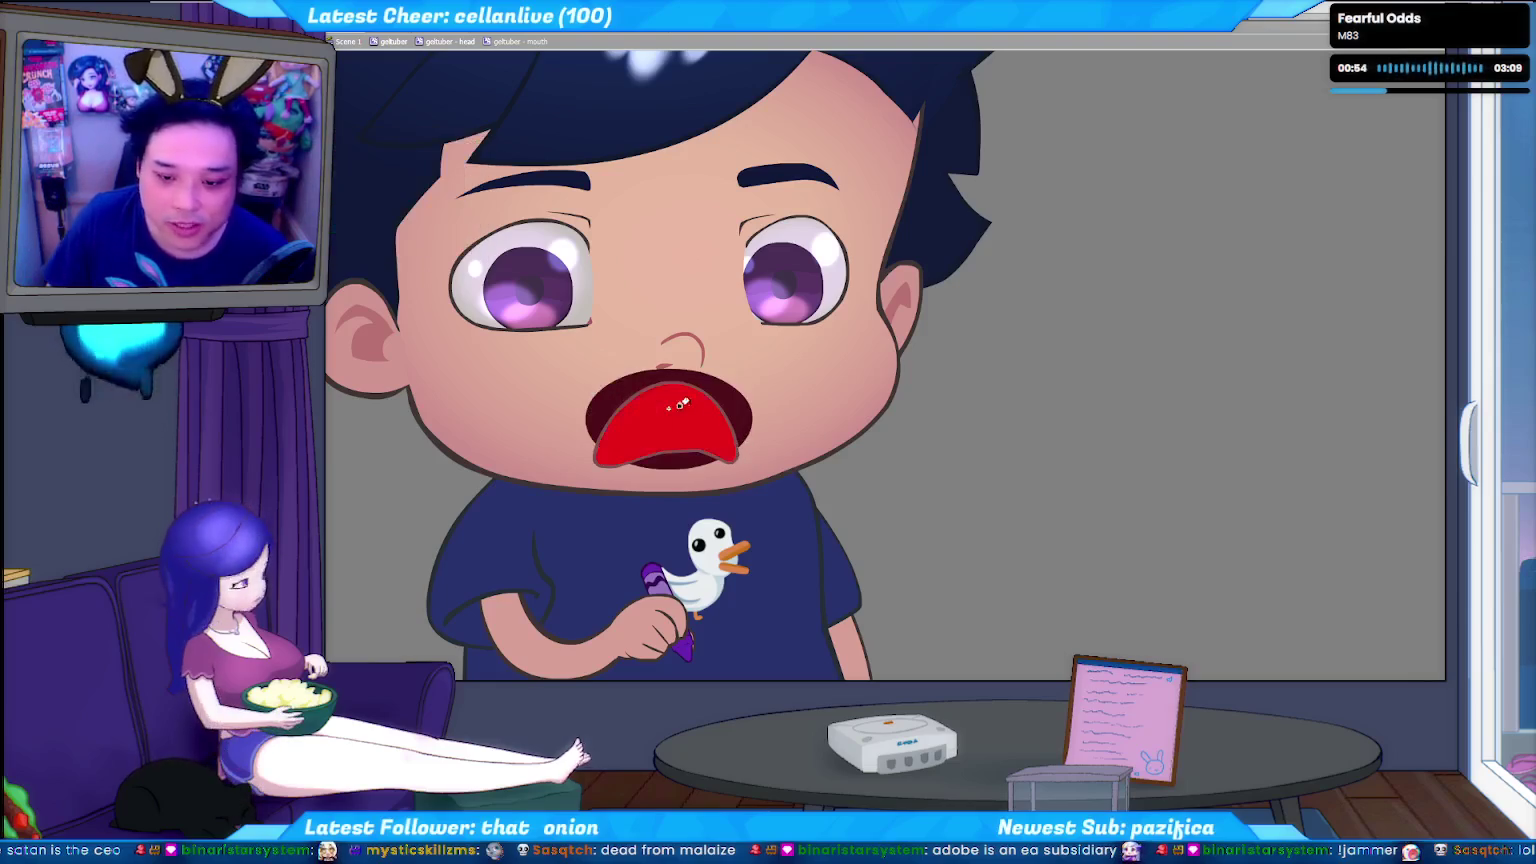
pyautogui.click(688, 419)
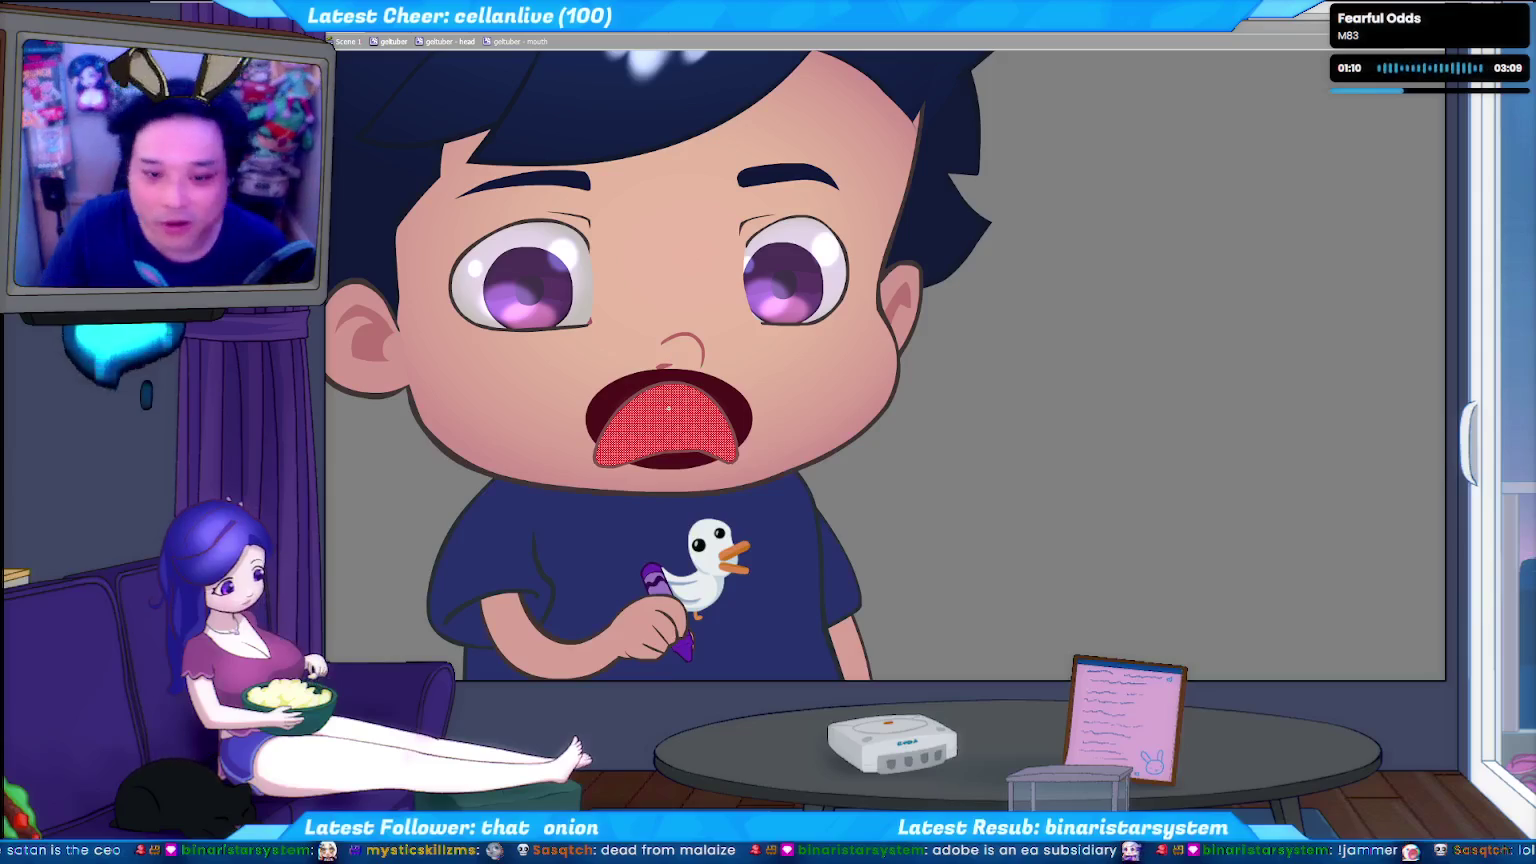
pyautogui.click(668, 408)
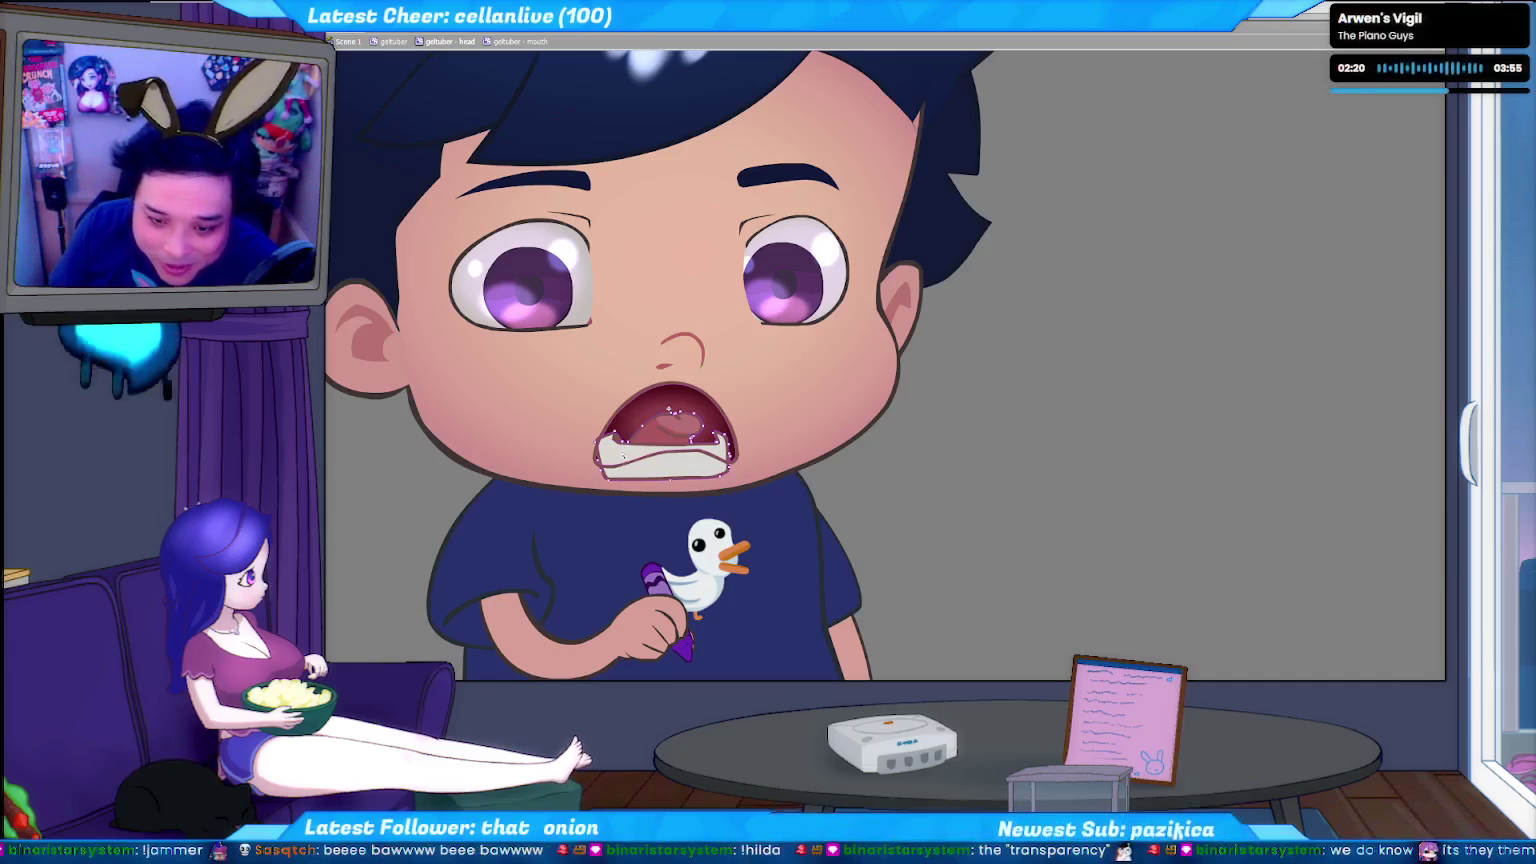
# Select the open-mouth drawing and zoom the stage in close on it.
pyautogui.click(626, 450)
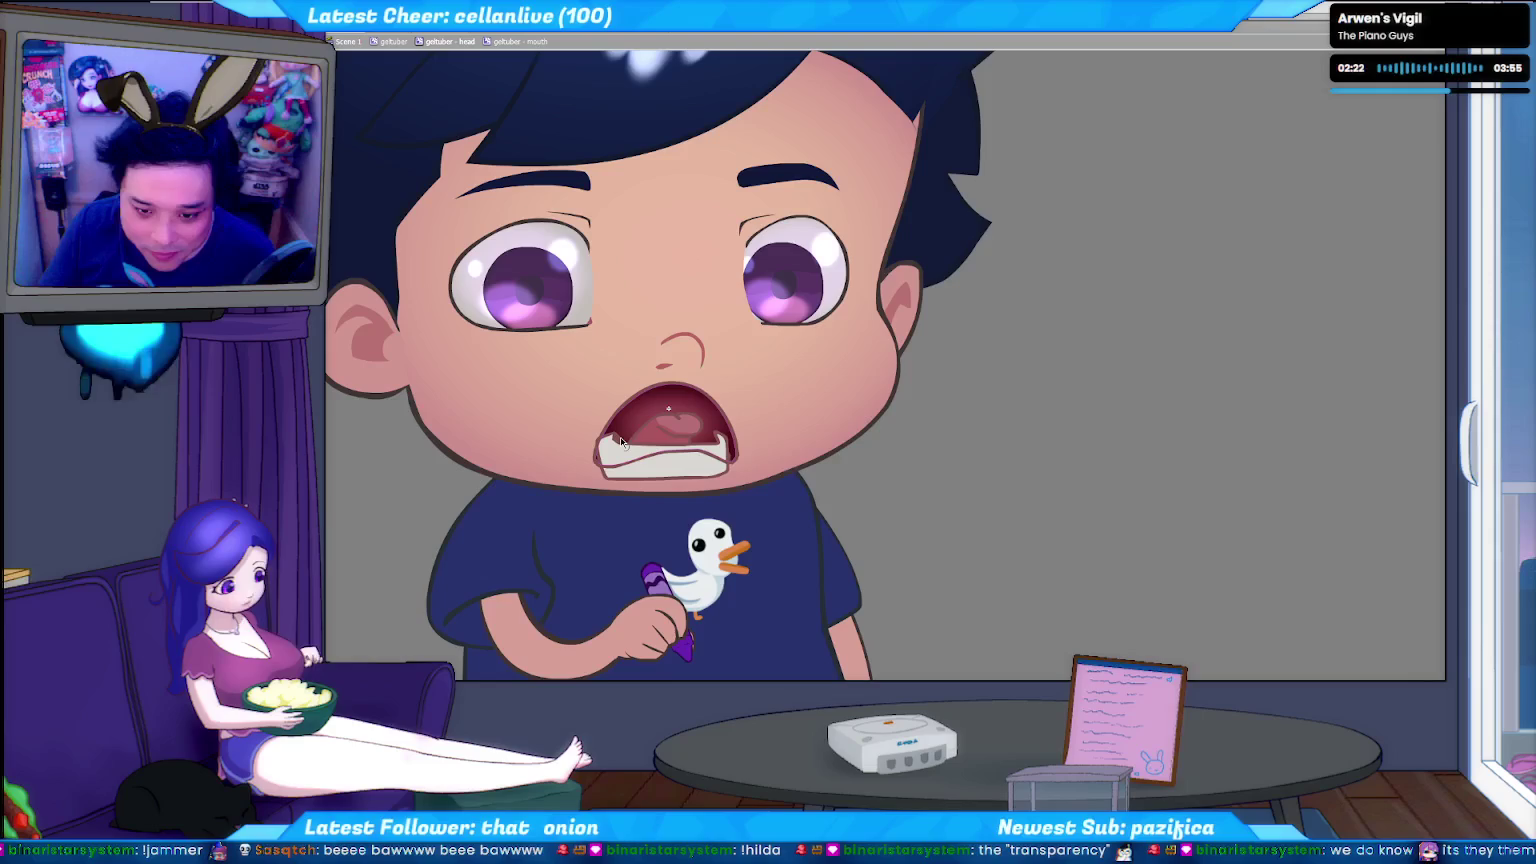
pyautogui.click(617, 433)
pyautogui.scroll(2, 640, 400)
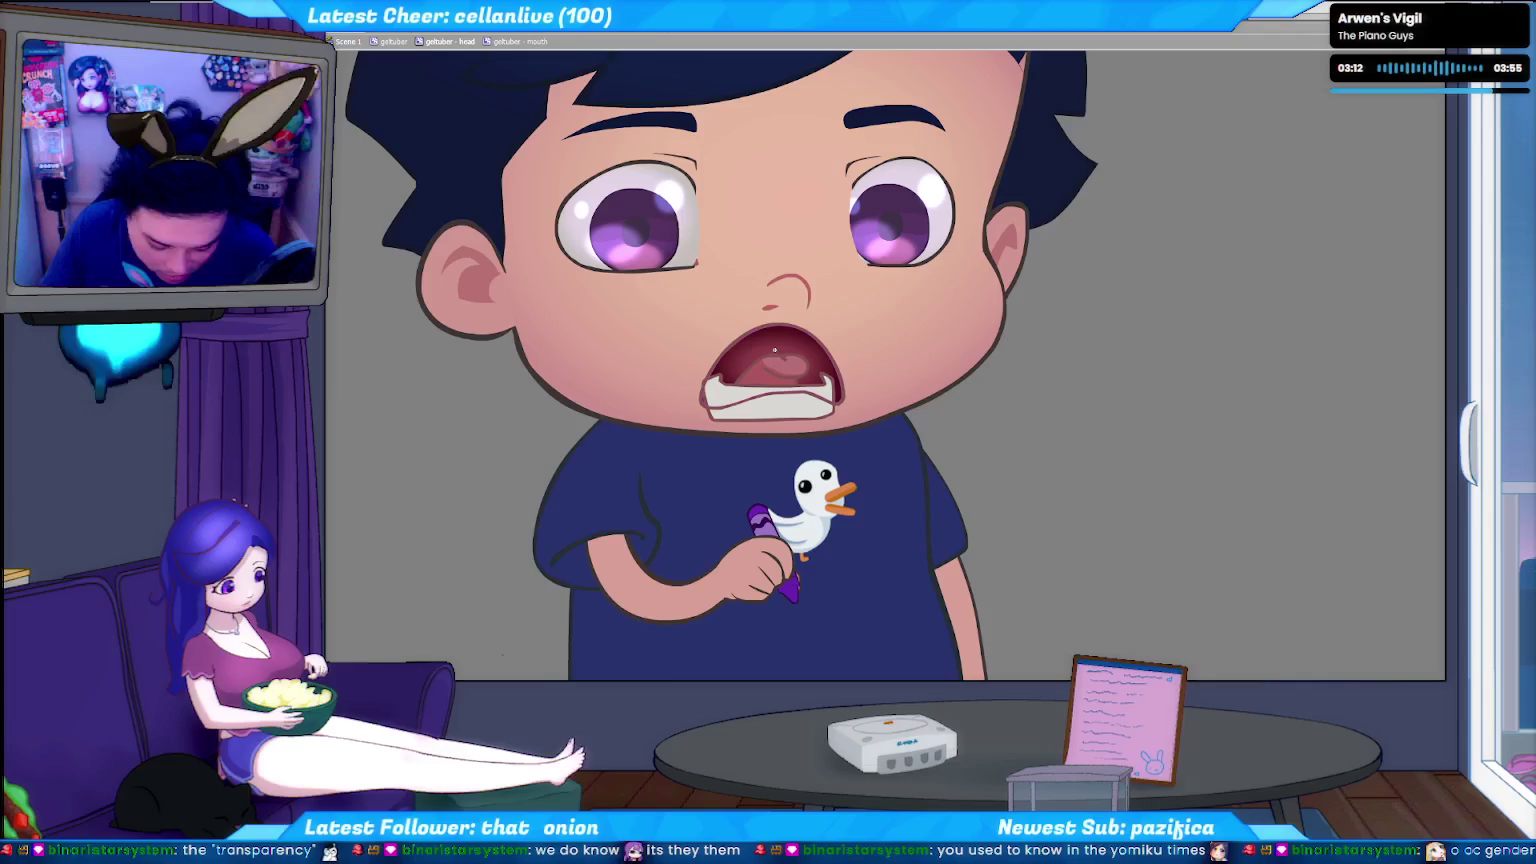
pyautogui.click(732, 402)
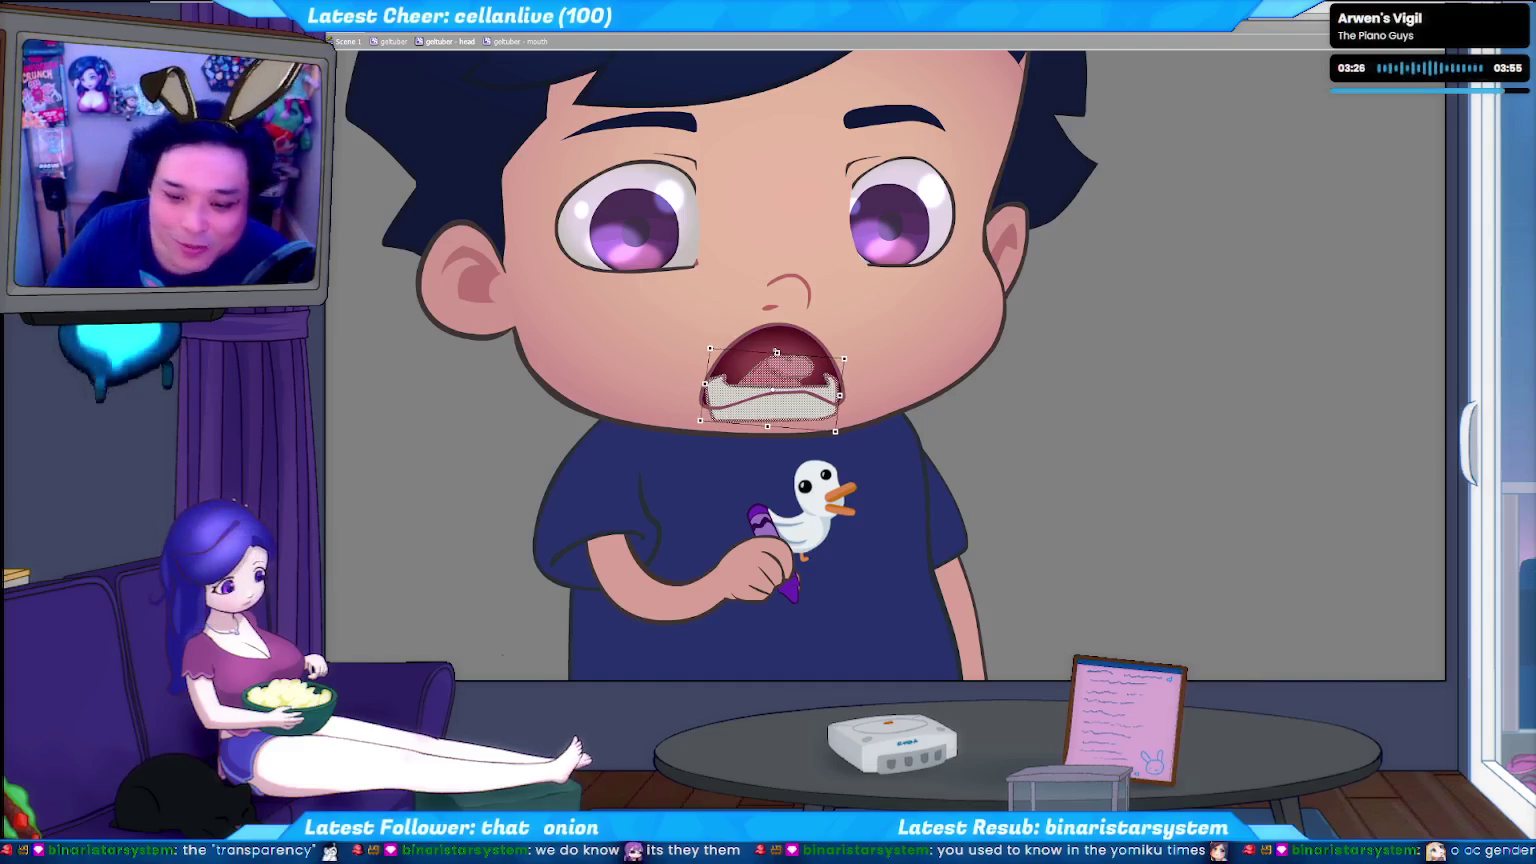
# Zoom in further, reselect the mouth artwork, and draw a guide line across its top.
pyautogui.click(1002, 435)
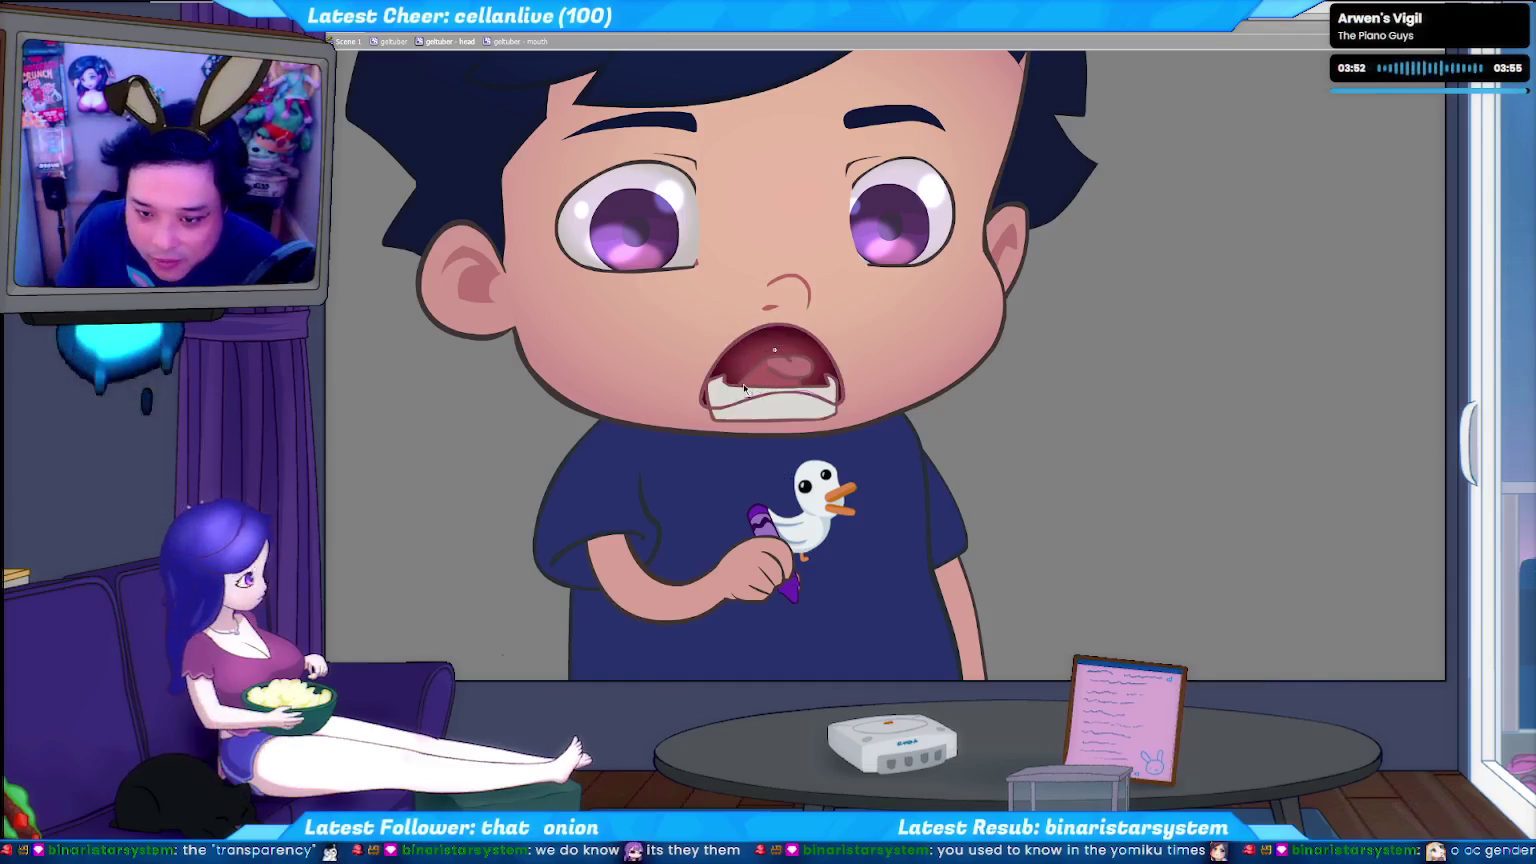
pyautogui.scroll(3, 635, 376)
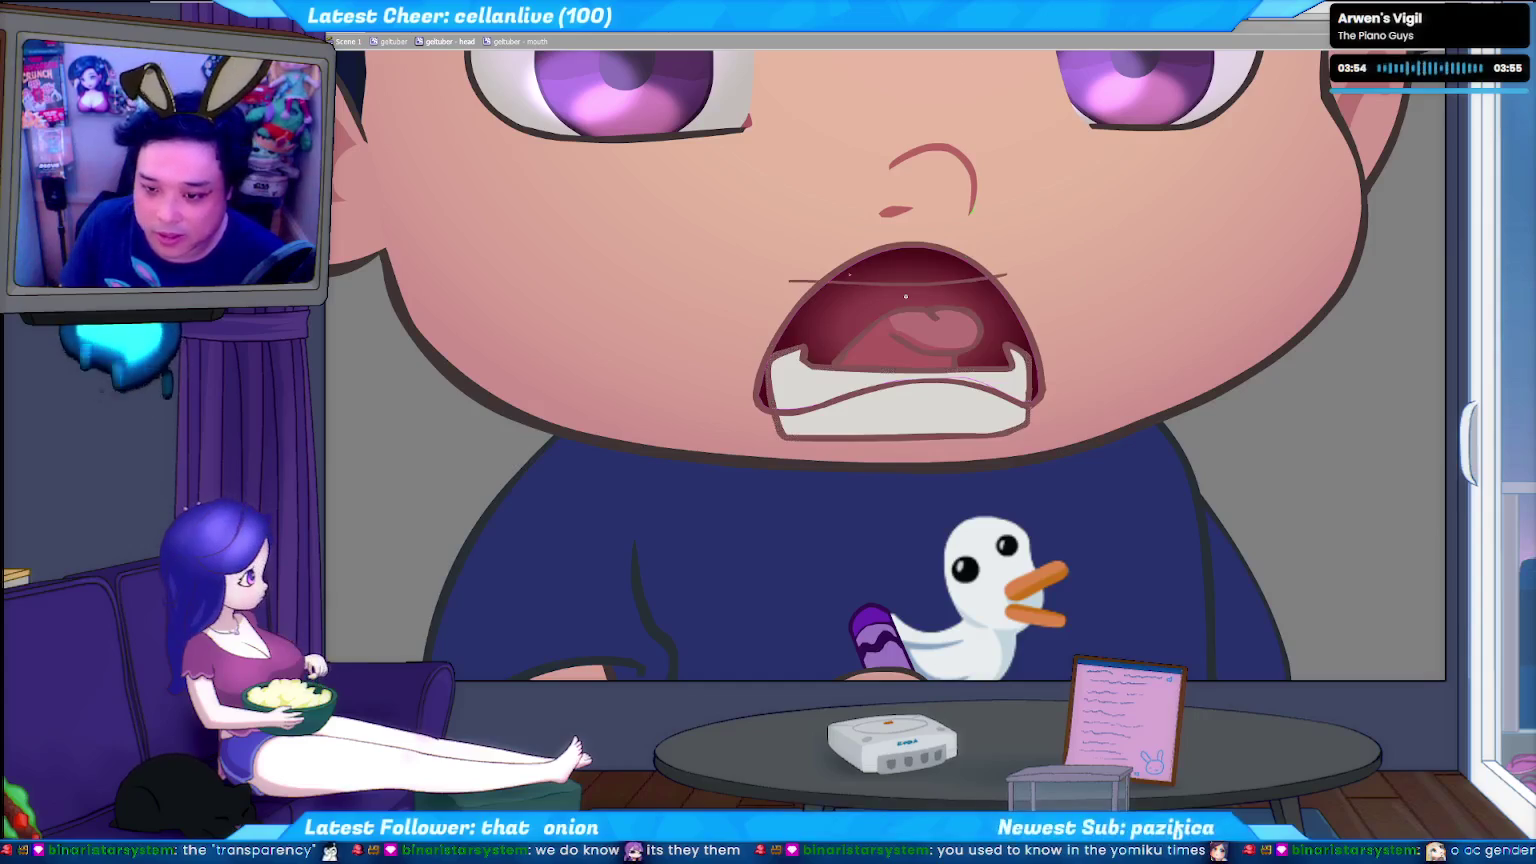
pyautogui.click(932, 314)
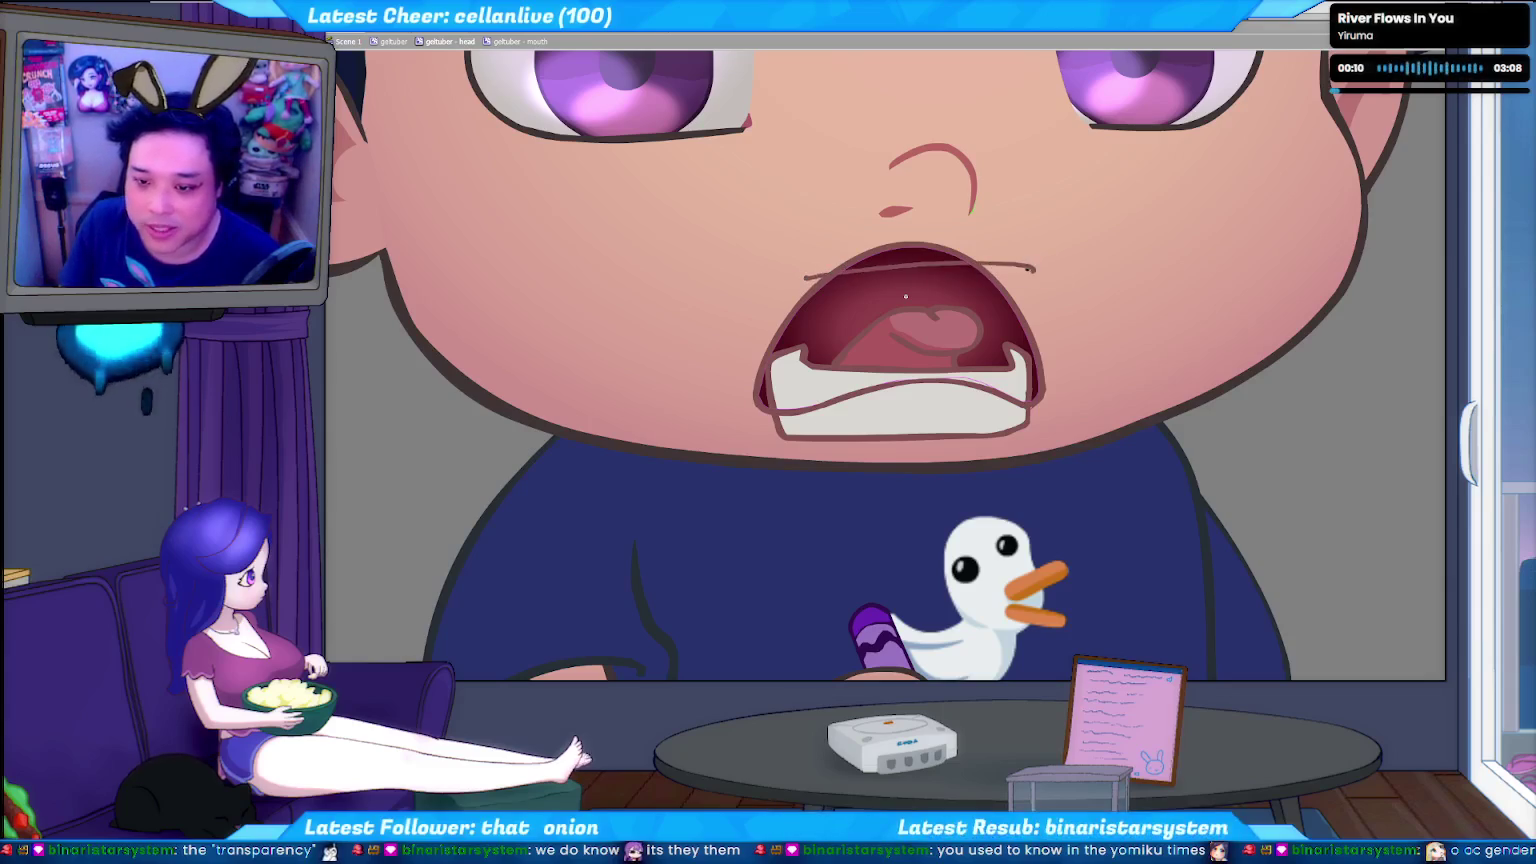
pyautogui.moveTo(810, 276); pyautogui.dragTo(1030, 288)
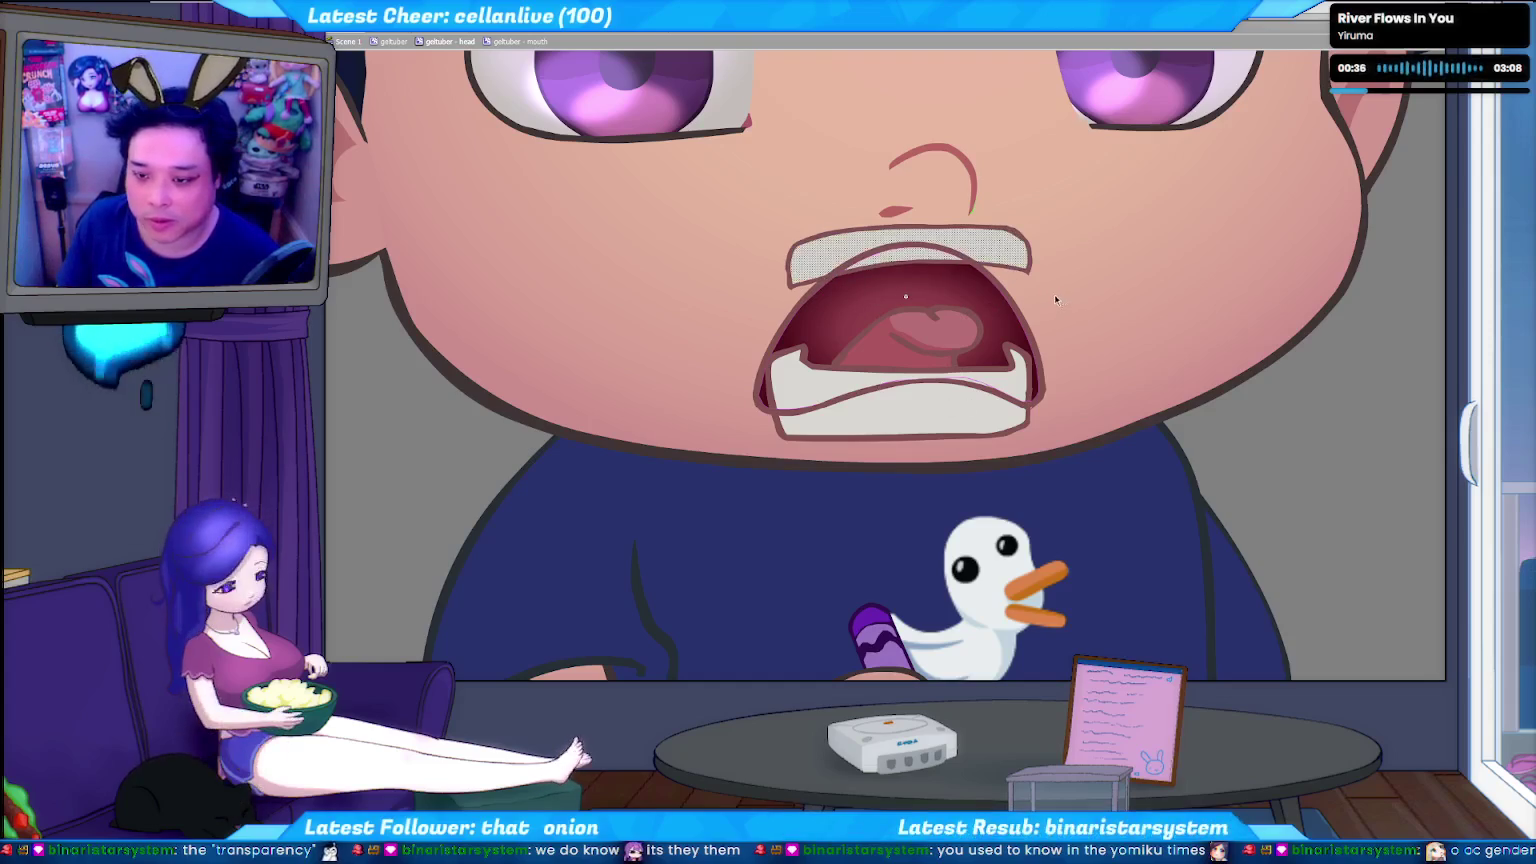
# Zoom out with Ctrl+minus to see the whole character.
pyautogui.hotkey('ctrl', '-')
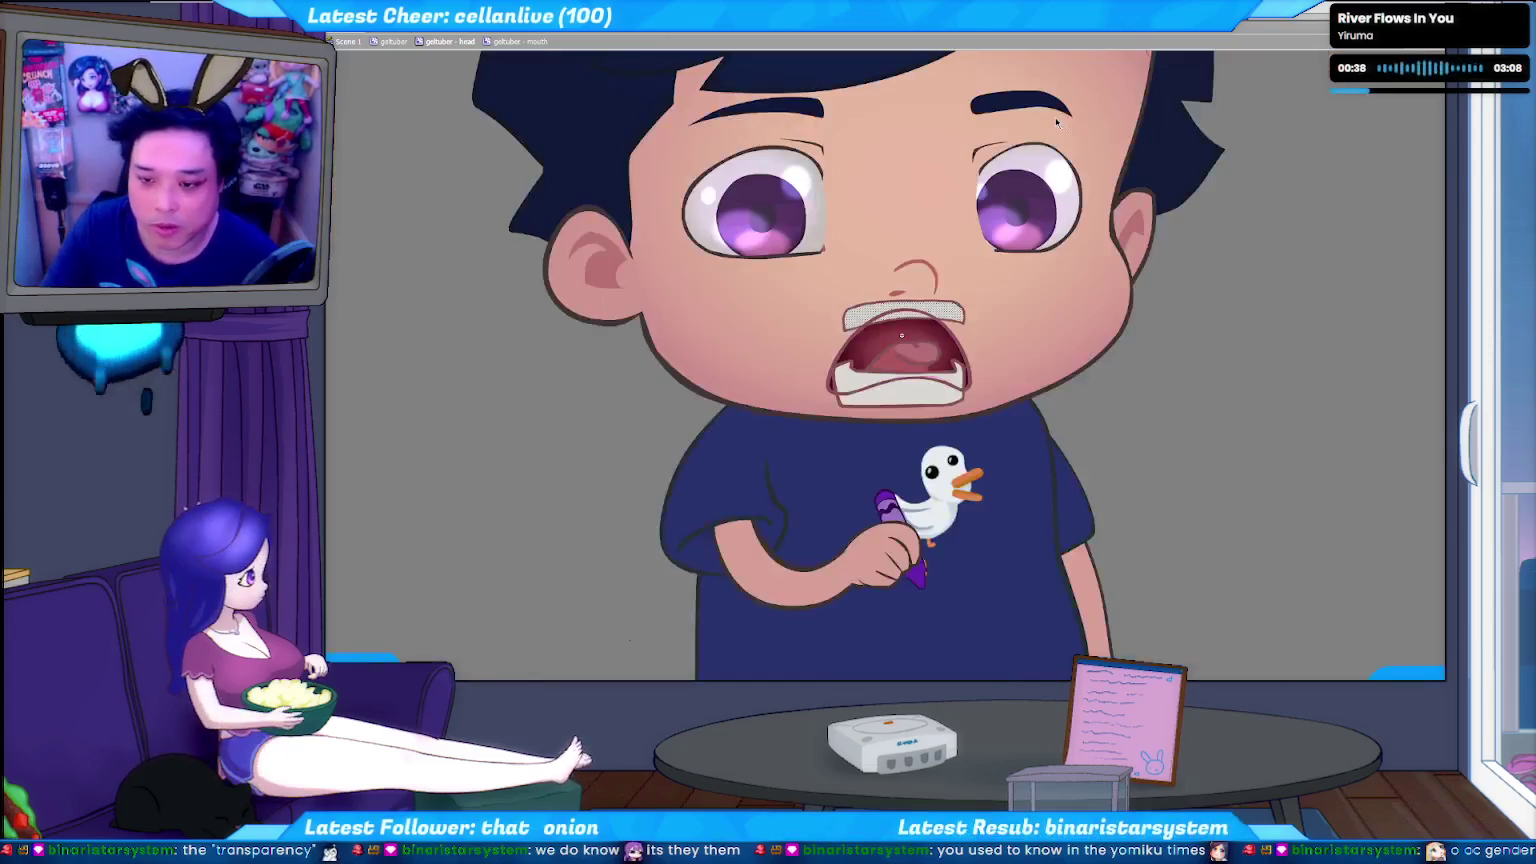
pyautogui.click(966, 316)
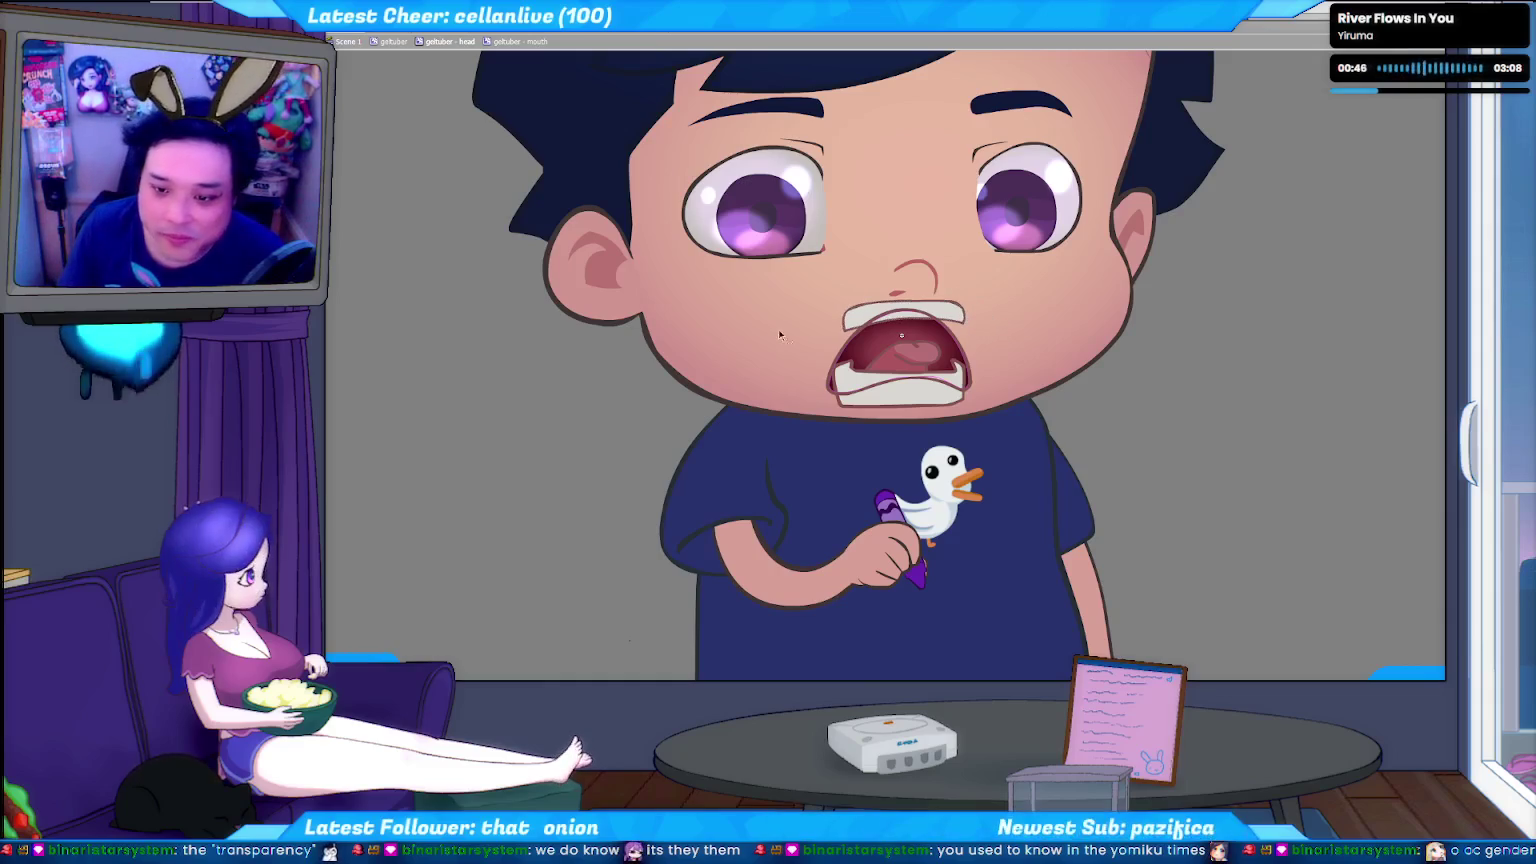
pyautogui.click(960, 322)
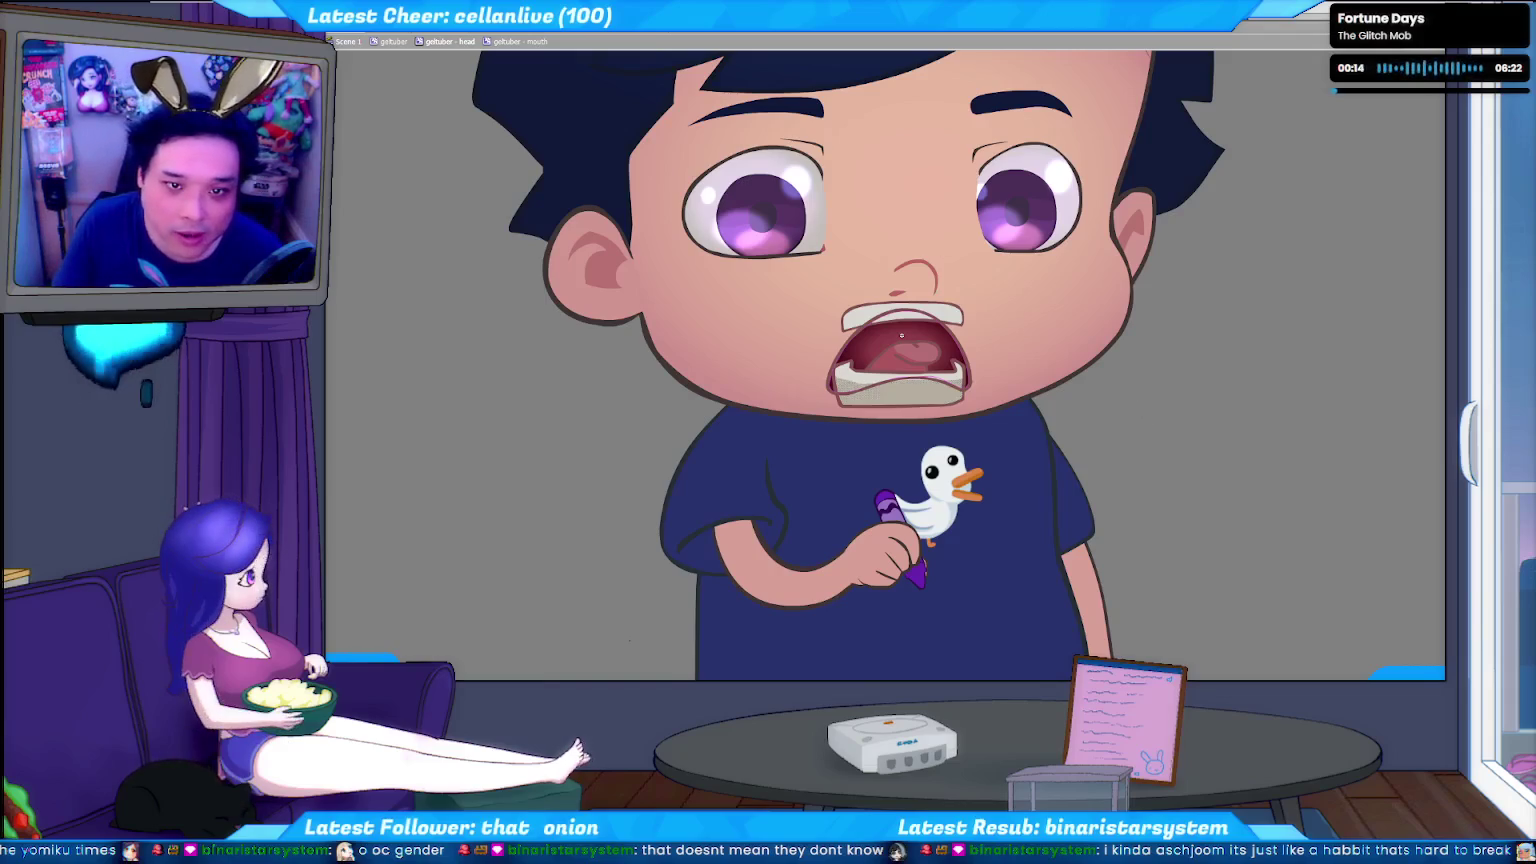
pyautogui.hotkey('ctrl', 's')
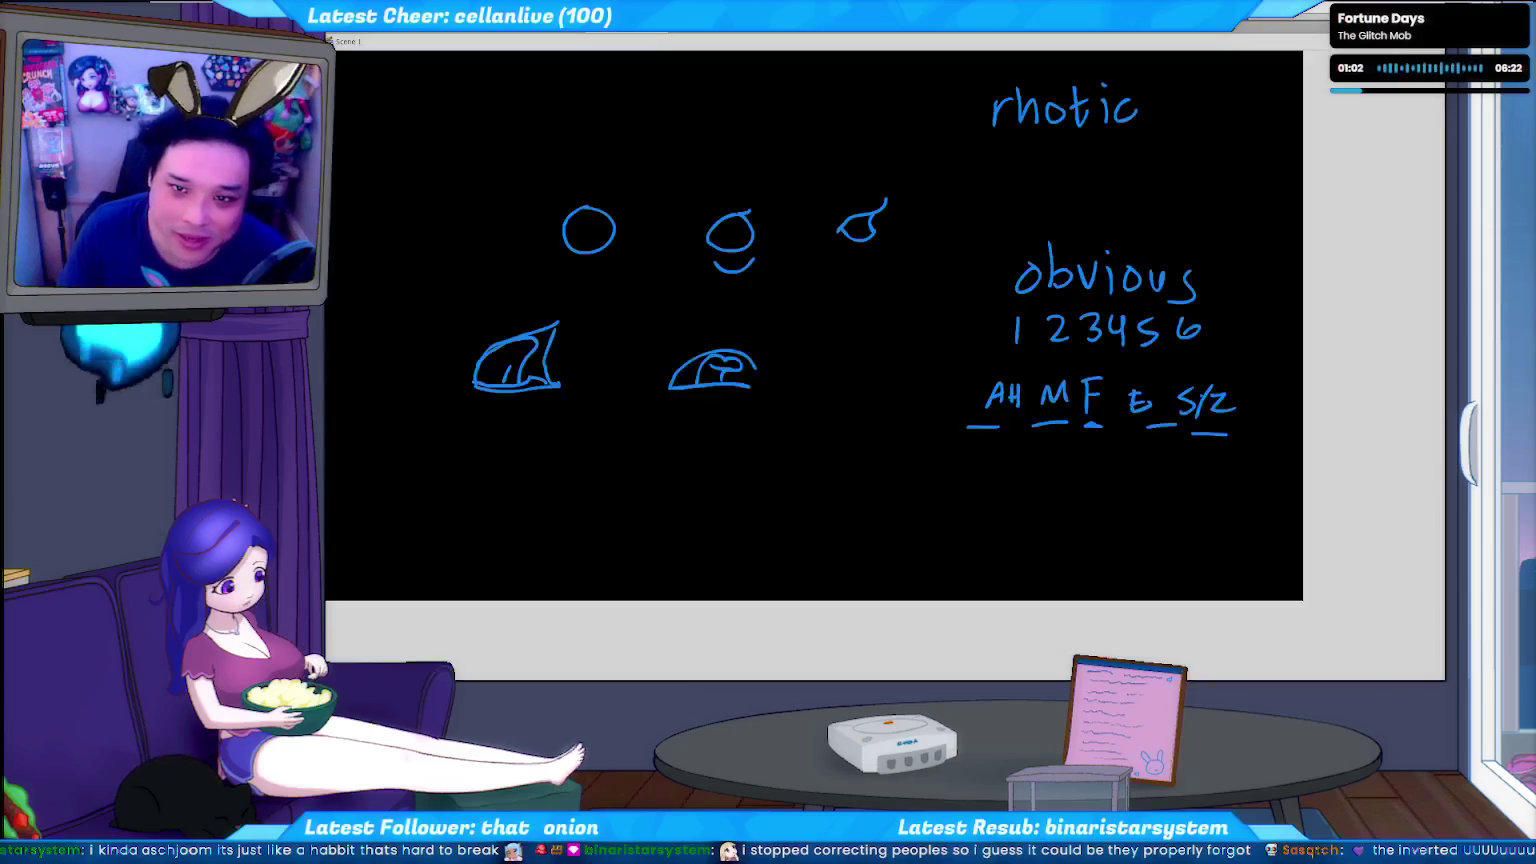
# Erase every sketch from the black board with Delete.
pyautogui.press('Delete')
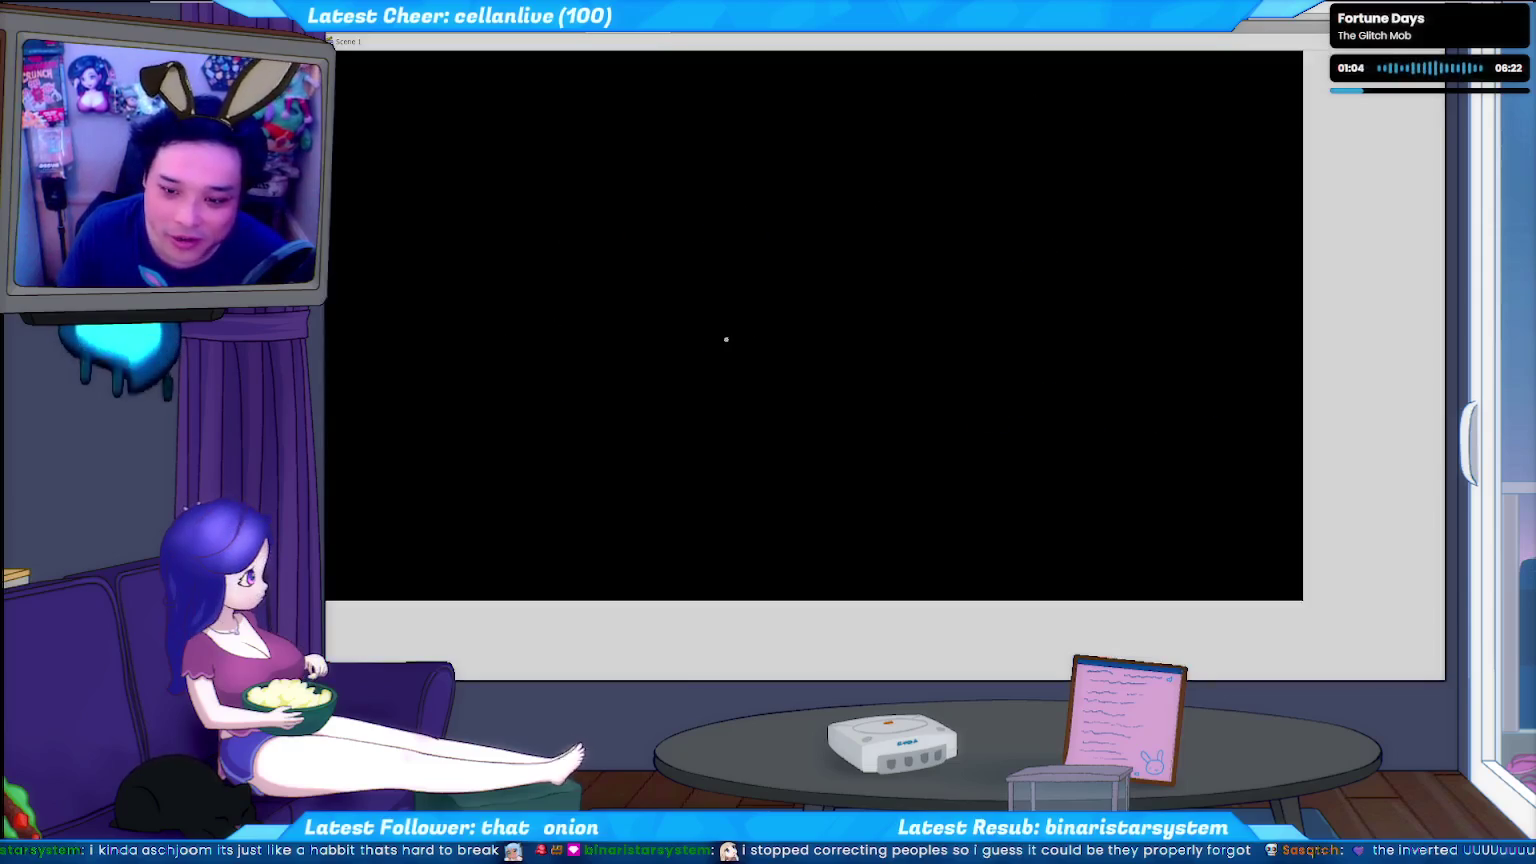
# Draw the large outer arch, a small top loop and a middle arc for the tongue.
pyautogui.moveTo(672, 378); pyautogui.dragTo(1035, 385)
pyautogui.press('Delete')
pyautogui.moveTo(708, 398); pyautogui.dragTo(978, 390)
pyautogui.moveTo(801, 147); pyautogui.dragTo(857, 147)
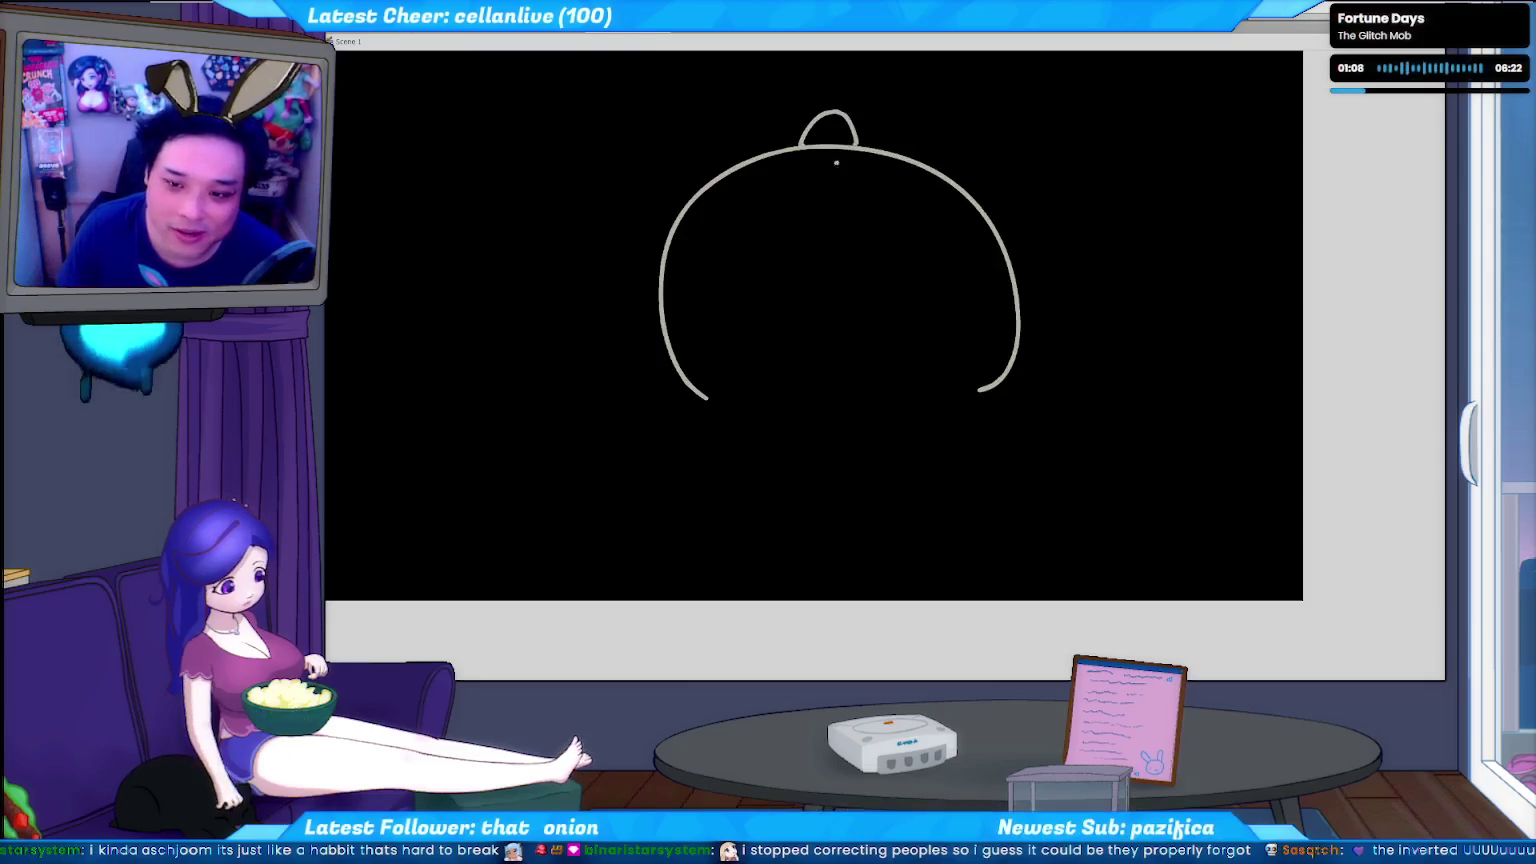
pyautogui.moveTo(760, 357); pyautogui.dragTo(958, 351)
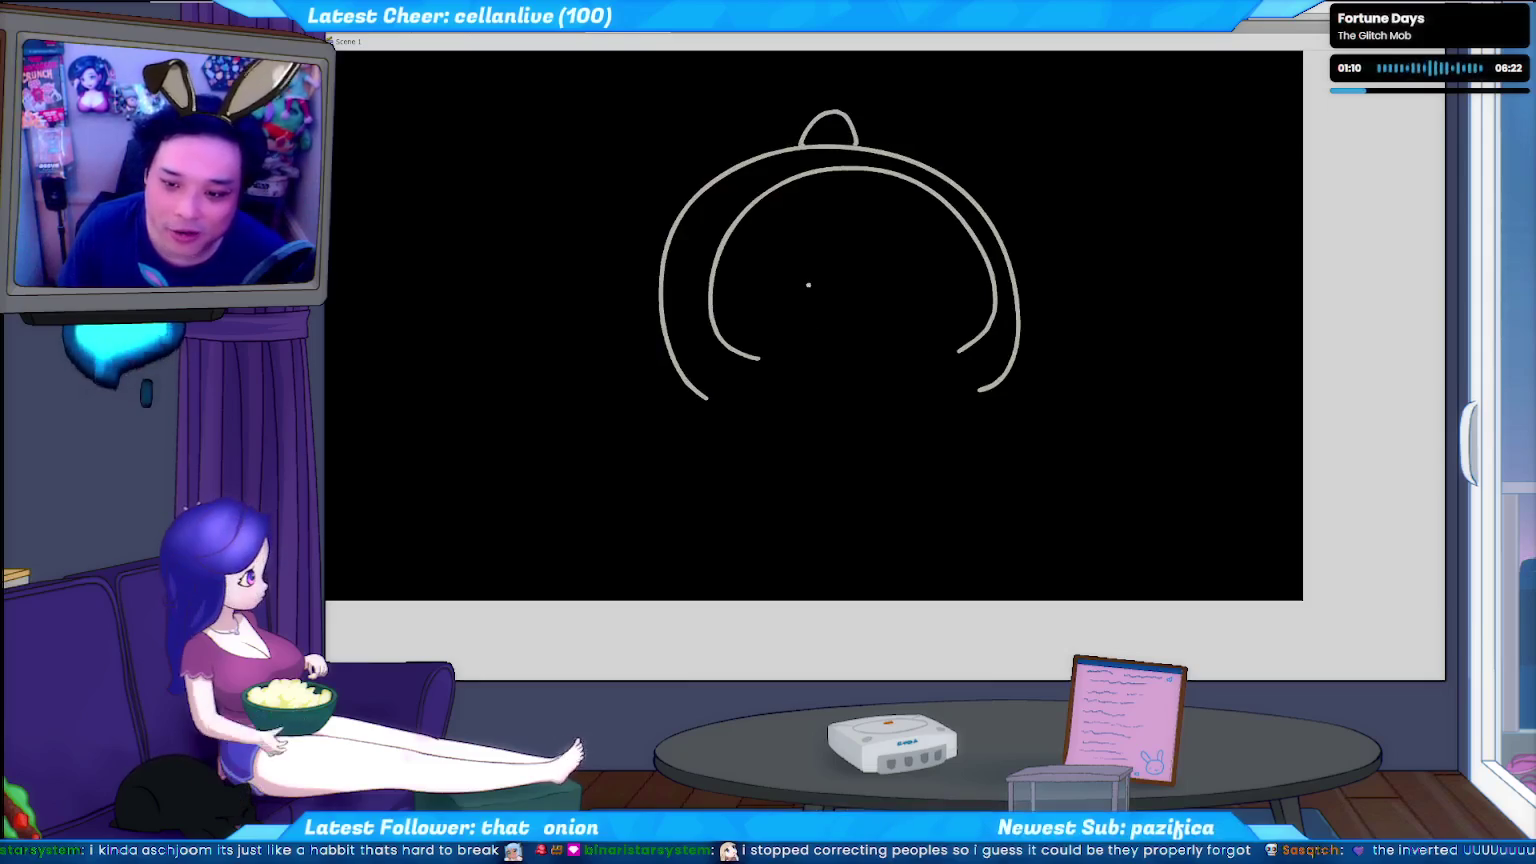
pyautogui.moveTo(811, 320); pyautogui.dragTo(872, 294)
# Rework the inner tongue curves and close the tongue with a full-width bottom line.
pyautogui.hotkey('ctrl', 'z')
pyautogui.moveTo(808, 338)
pyautogui.mouseDown()
pyautogui.moveTo(800, 282)
pyautogui.moveTo(852, 246)
pyautogui.moveTo(872, 300)
pyautogui.moveTo(780, 300)
pyautogui.moveTo(880, 238)
pyautogui.moveTo(880, 300)
pyautogui.mouseUp()
pyautogui.hotkey('ctrl', 'z')
pyautogui.hotkey('ctrl', 'z')
pyautogui.hotkey('ctrl', 'z')
pyautogui.hotkey('ctrl', 'z')
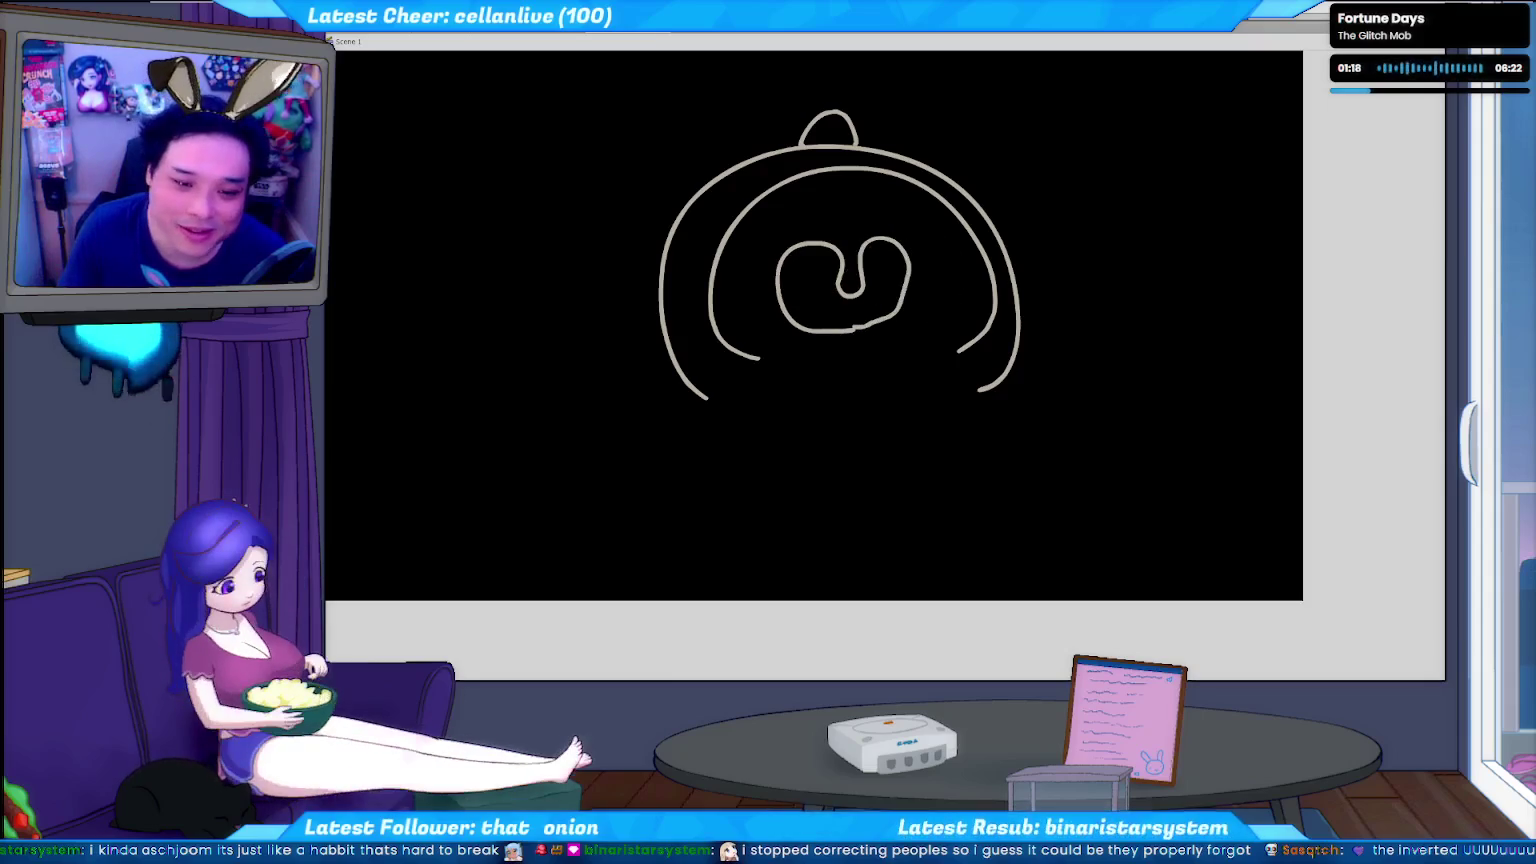
pyautogui.moveTo(884, 328); pyautogui.dragTo(824, 350)
pyautogui.hotkey('ctrl', 'z')
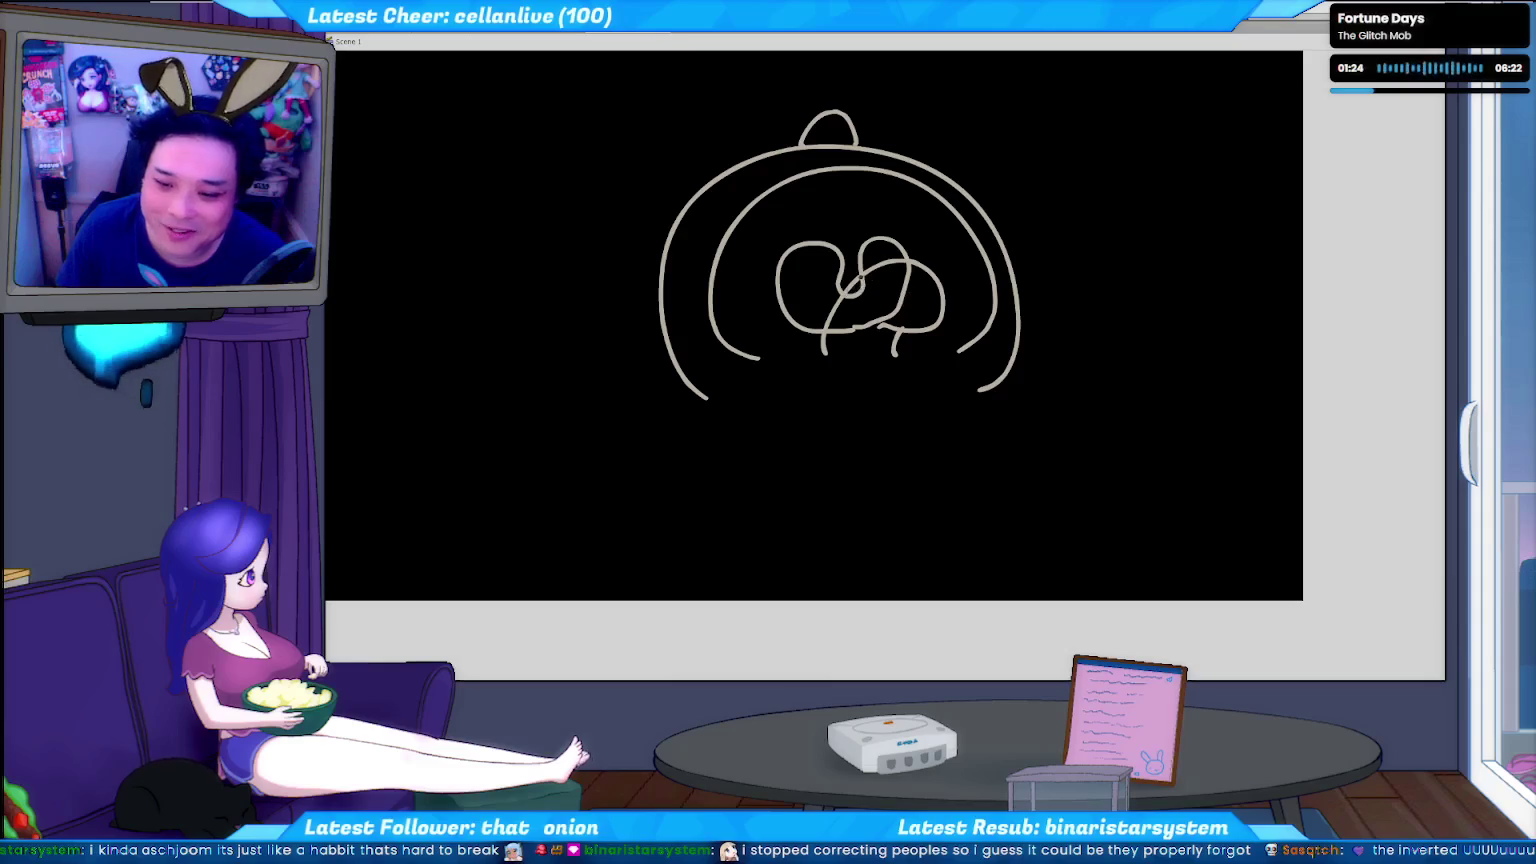
pyautogui.moveTo(862, 268); pyautogui.dragTo(897, 293)
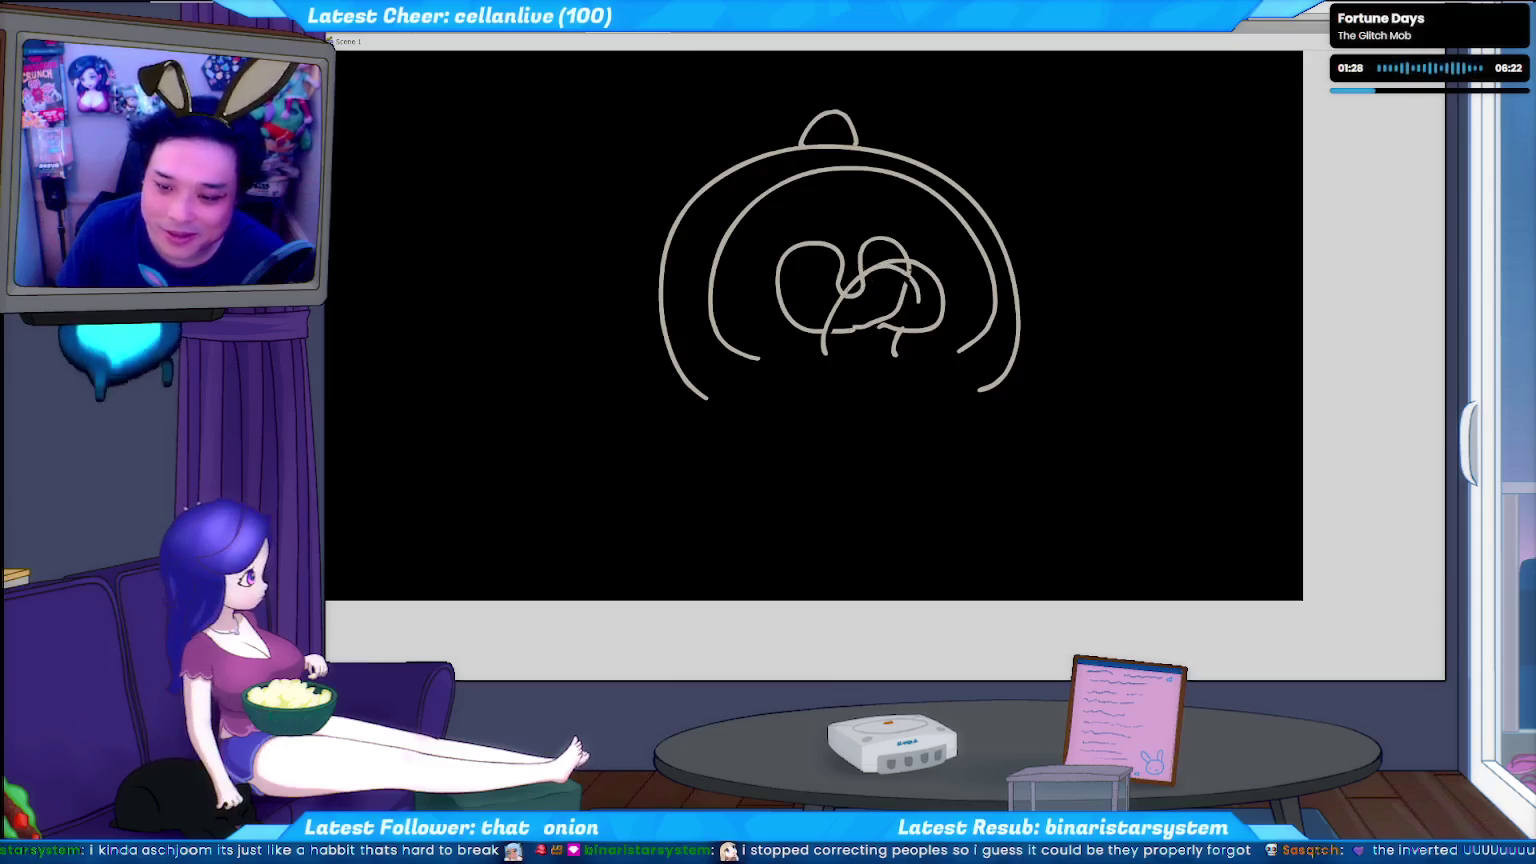
pyautogui.moveTo(908, 270); pyautogui.dragTo(905, 312)
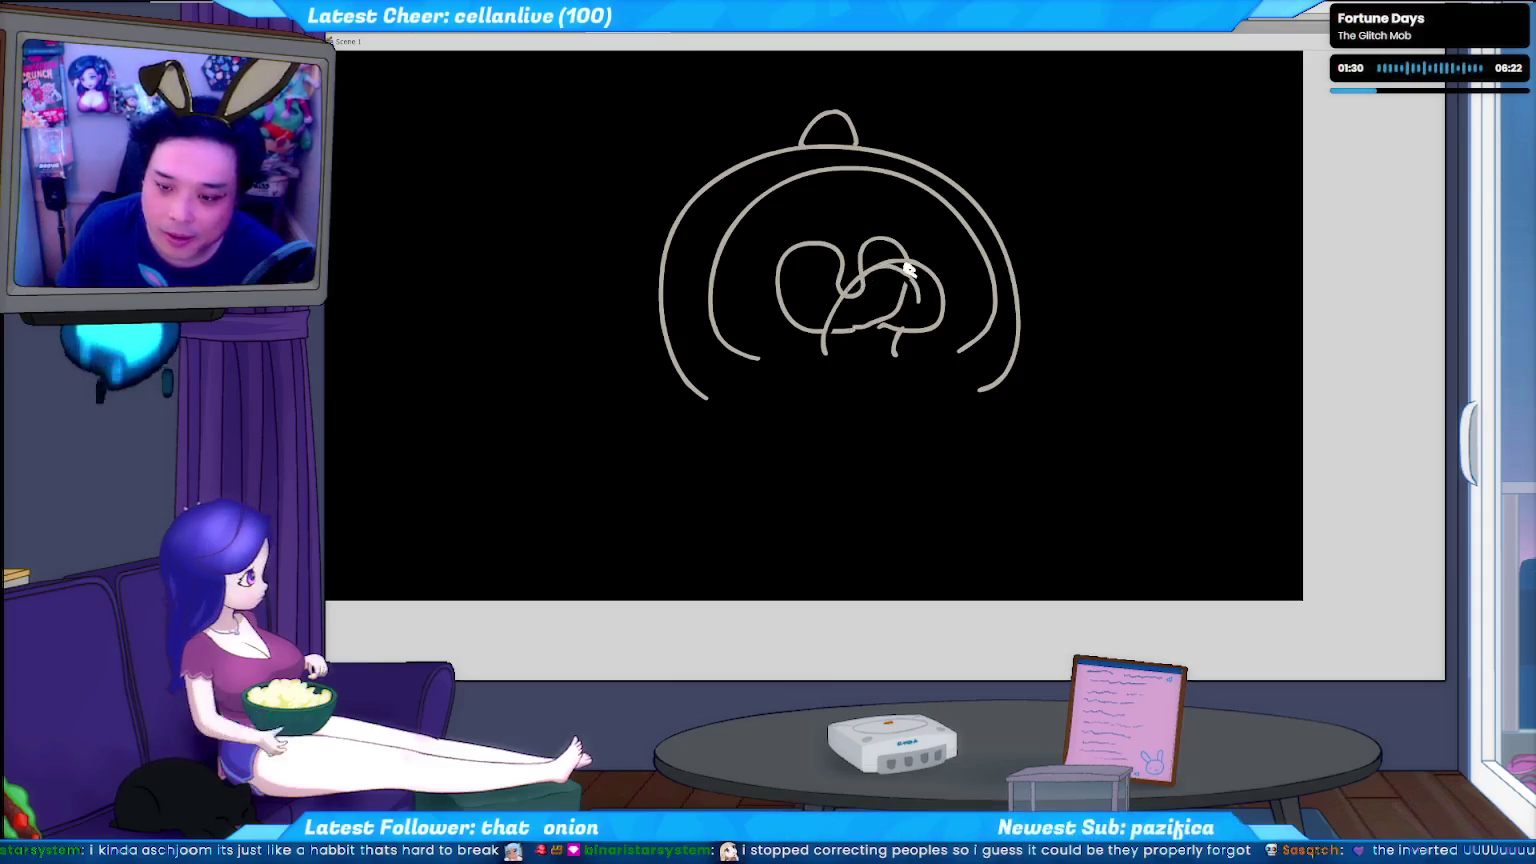
pyautogui.hotkey('ctrl', 'z')
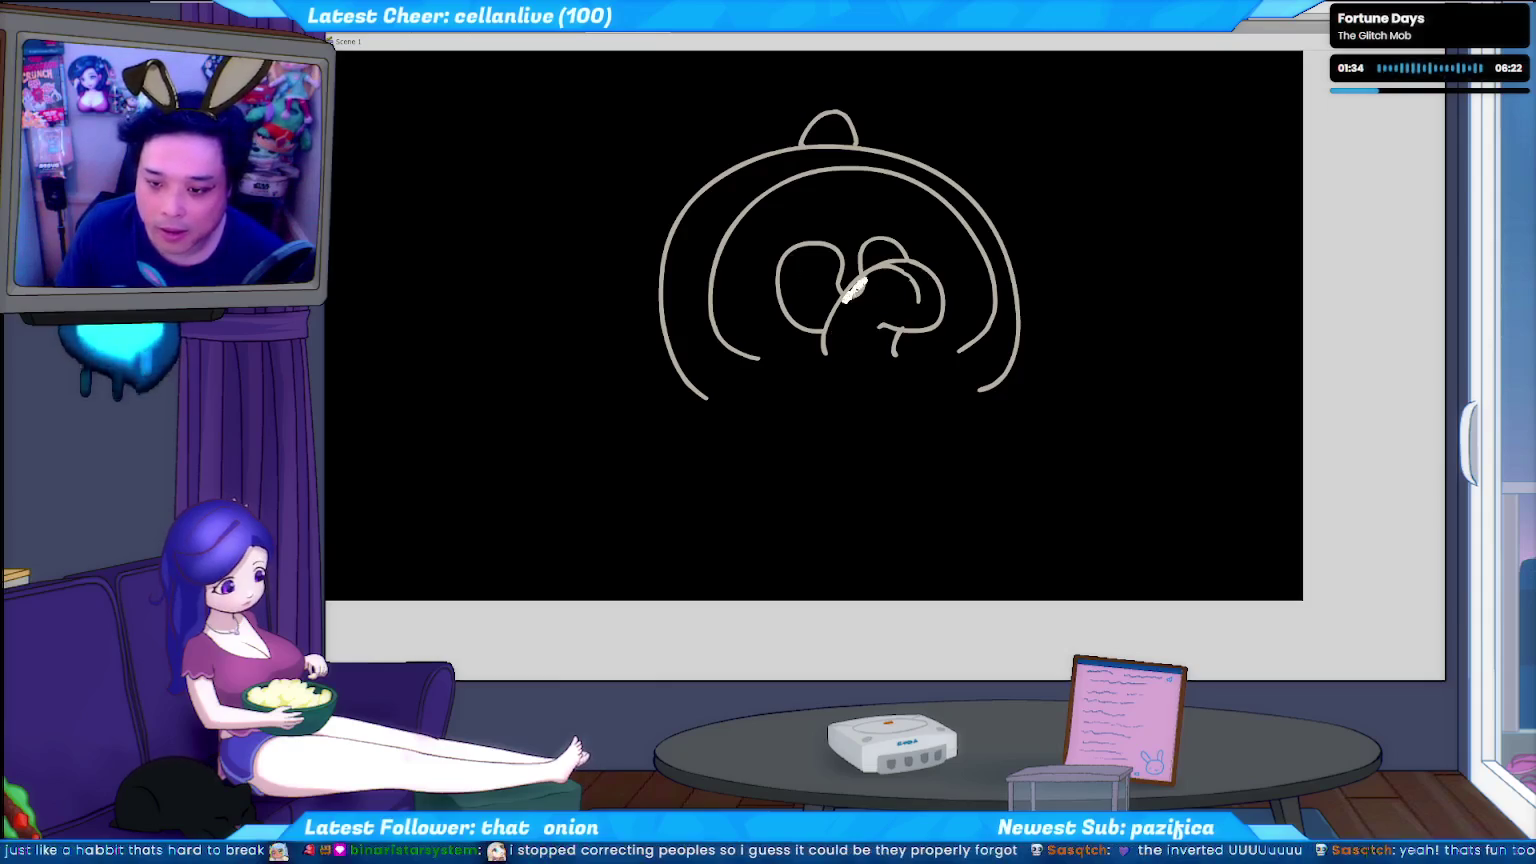
pyautogui.moveTo(783, 360); pyautogui.dragTo(918, 351)
pyautogui.moveTo(799, 364); pyautogui.dragTo(935, 357)
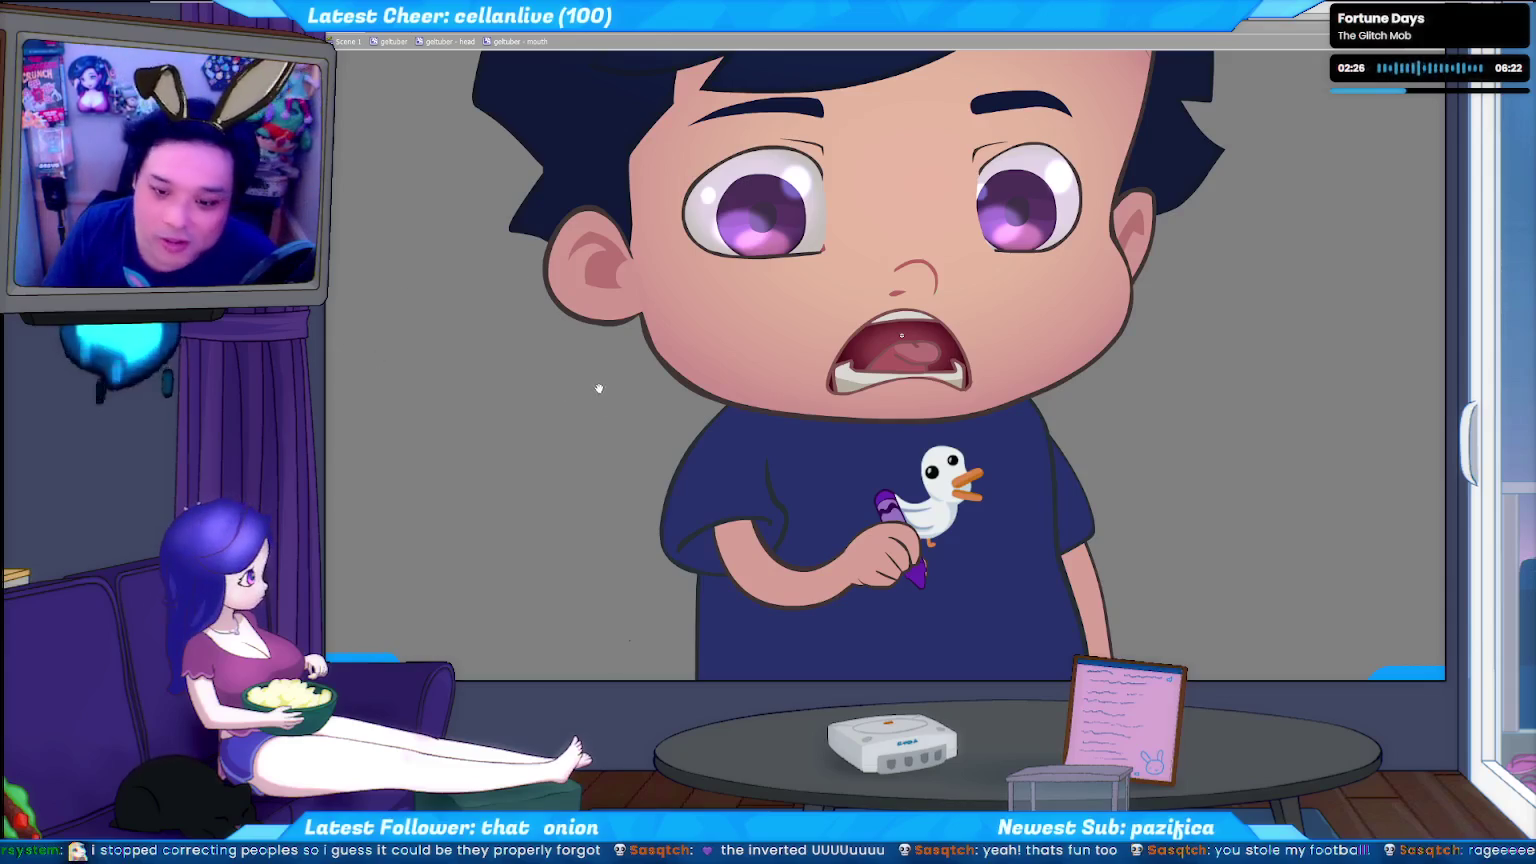
# Recentre and zoom out to the full-body chibi, then switch to the face-tracking console.
pyautogui.moveTo(602, 395); pyautogui.dragTo(625, 507)
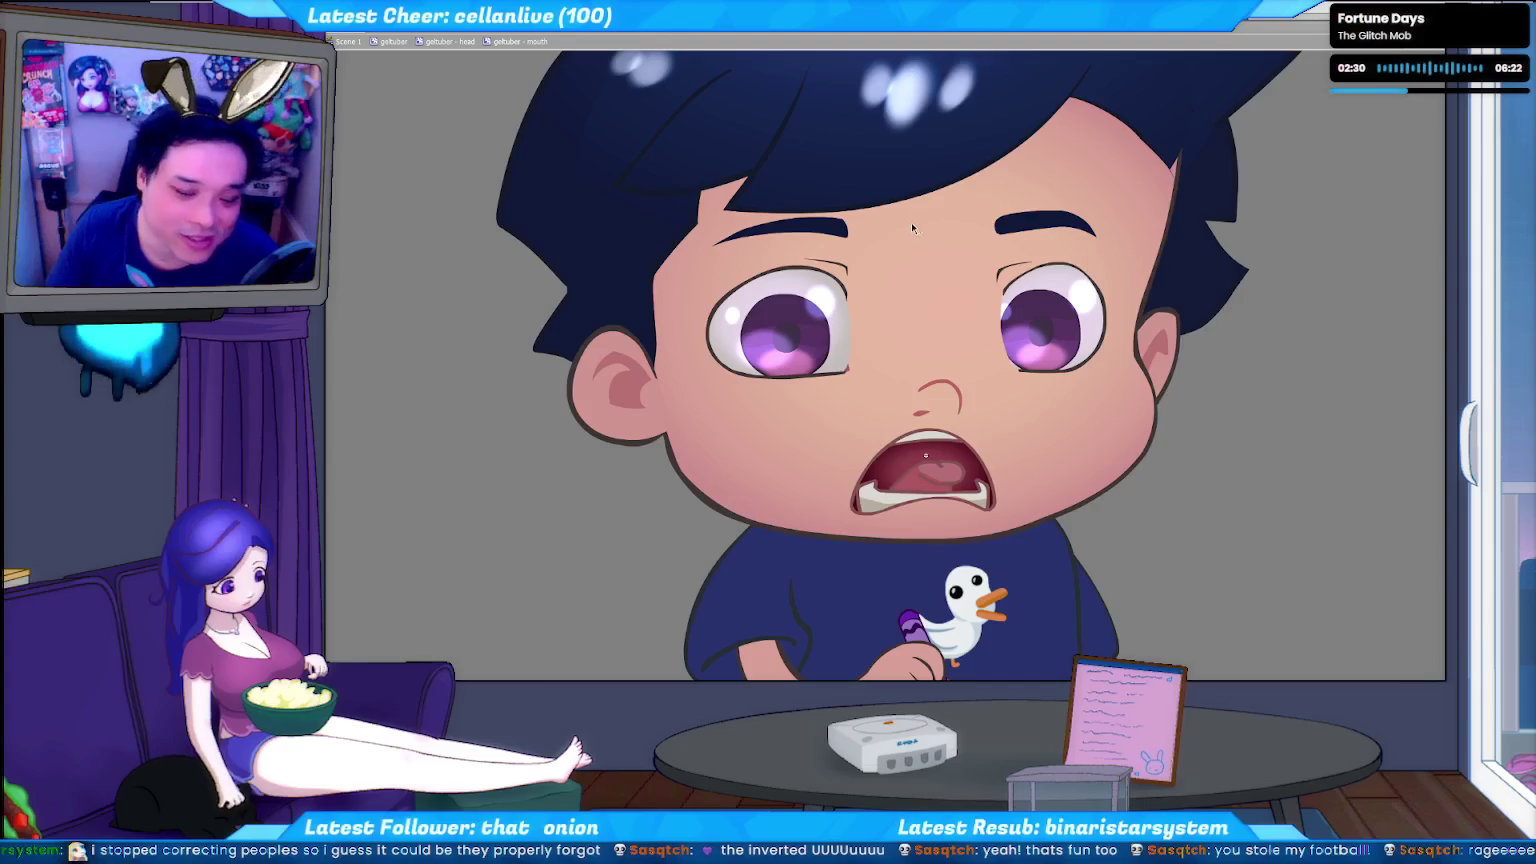
pyautogui.scroll(-5, 911, 215)
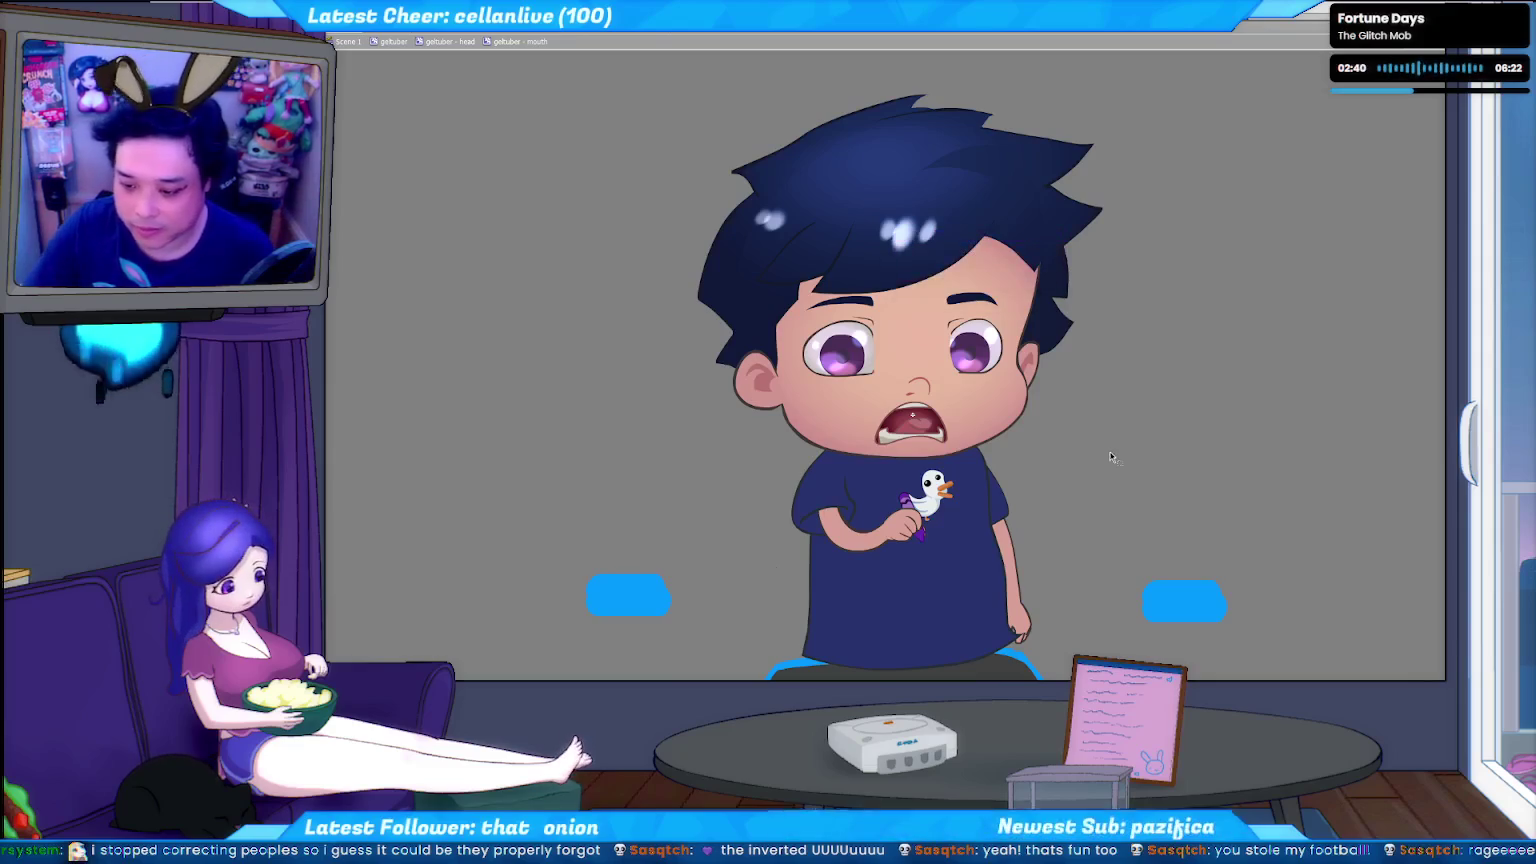
pyautogui.hotkey('alt', 'Tab')
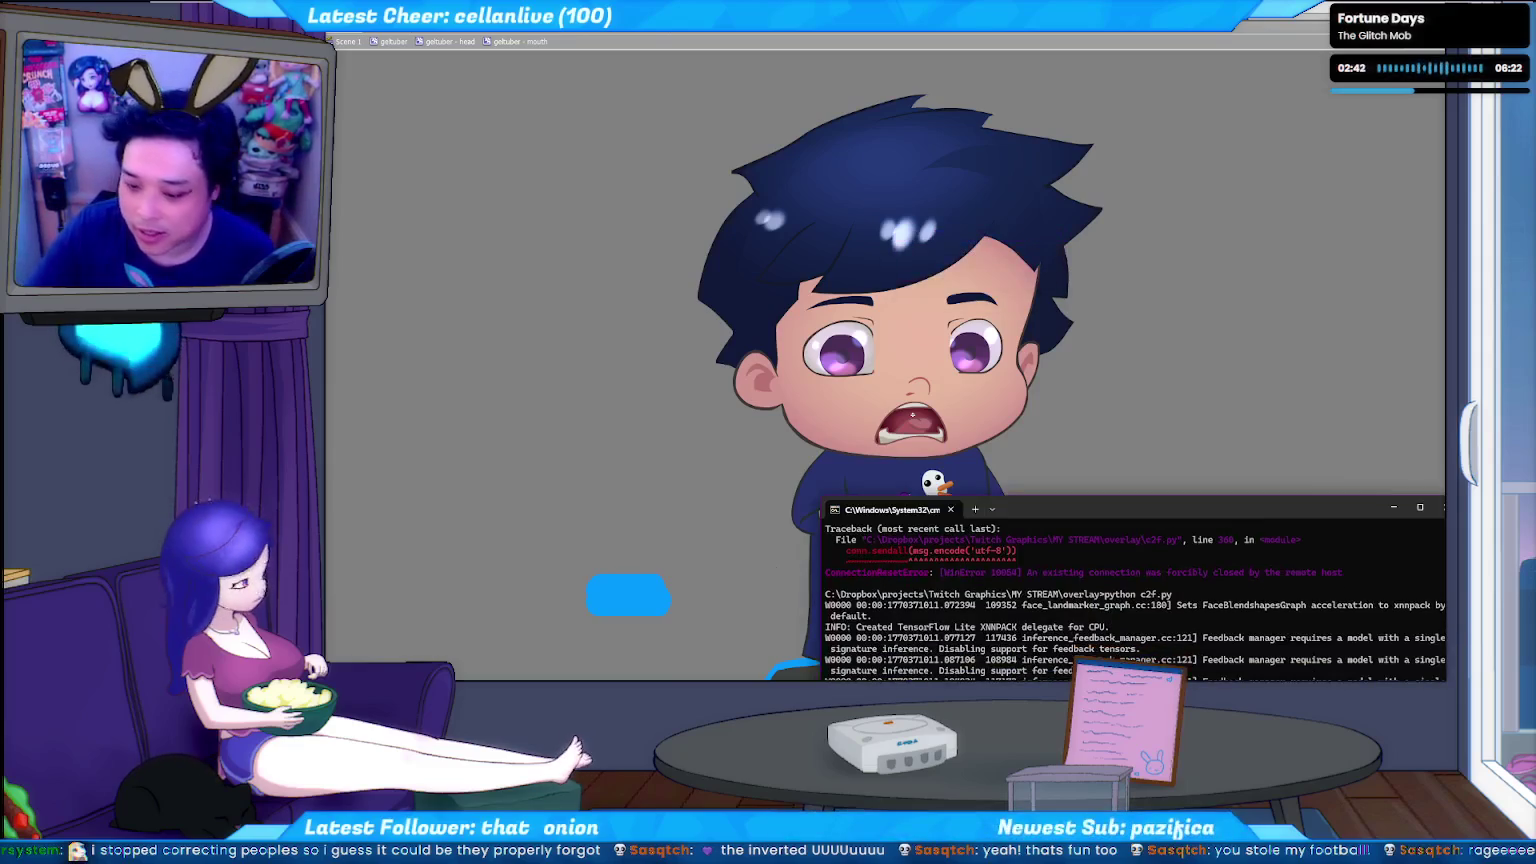
# Leave the console and switch to the live tracking preview with pitch/yaw readouts.
pyautogui.click(1122, 429)
pyautogui.hotkey('alt', 'Tab')
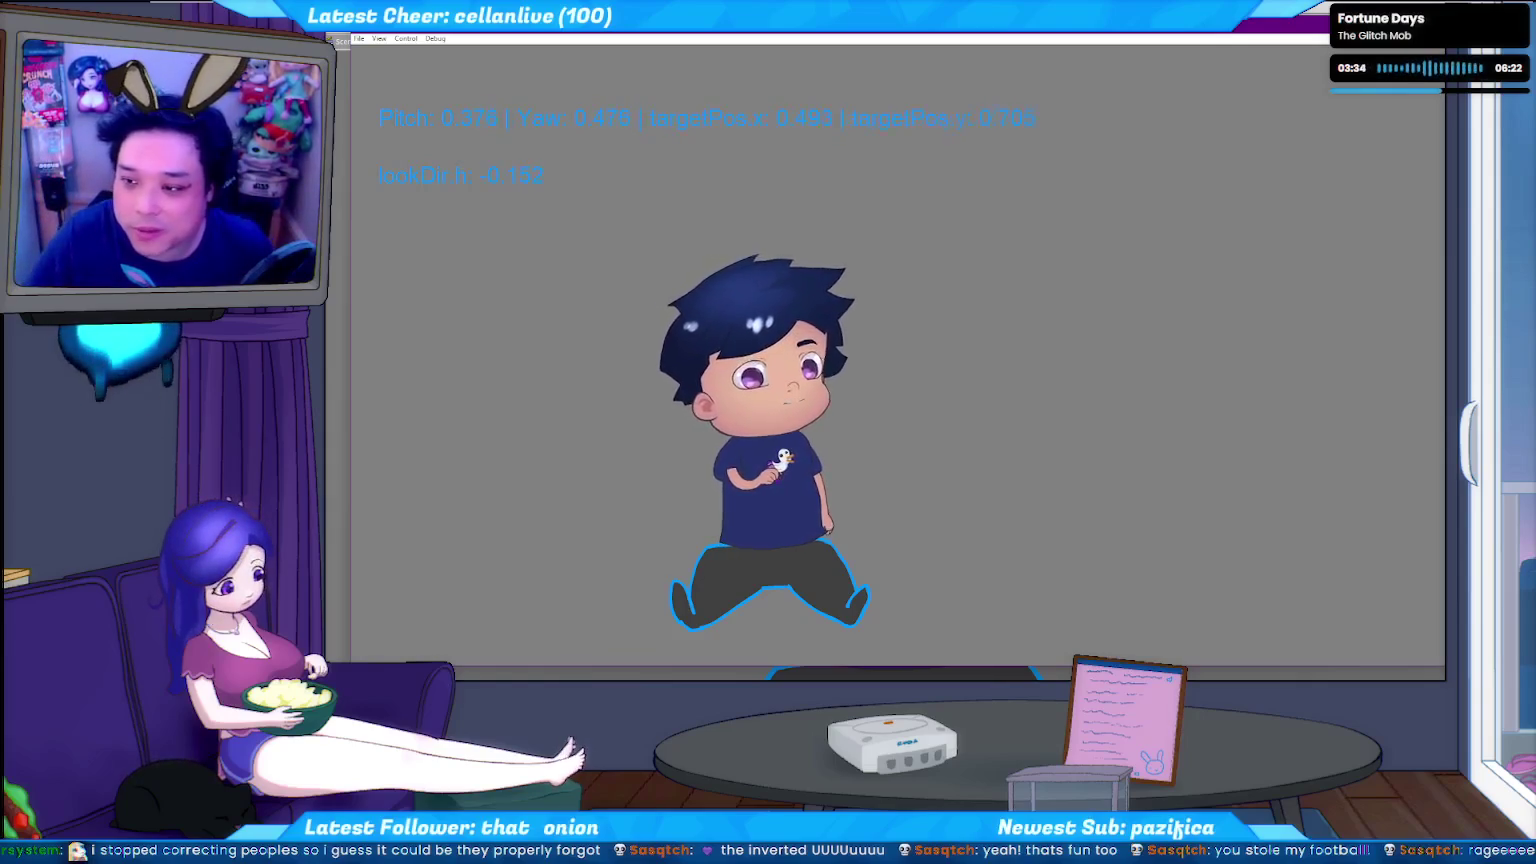
# Switch from the face-tracking preview back to the Animate avatar file.
pyautogui.hotkey('alt', 'Tab')
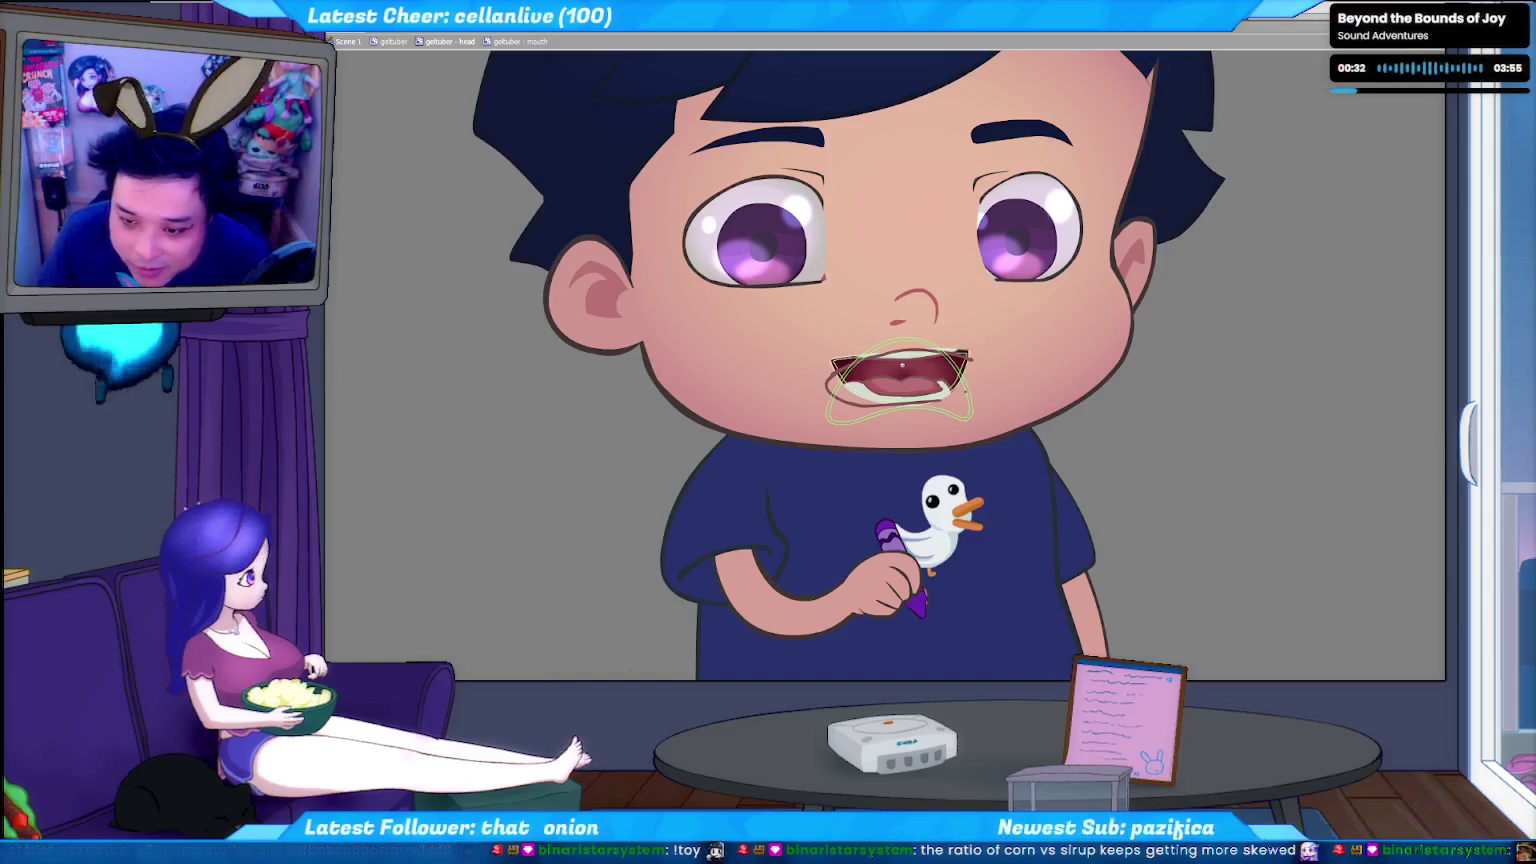
# Scroll the stage to the chibi's face and select the red mouth mesh.
pyautogui.scroll(3, 980, 390)
pyautogui.scroll(-3, 985, 403)
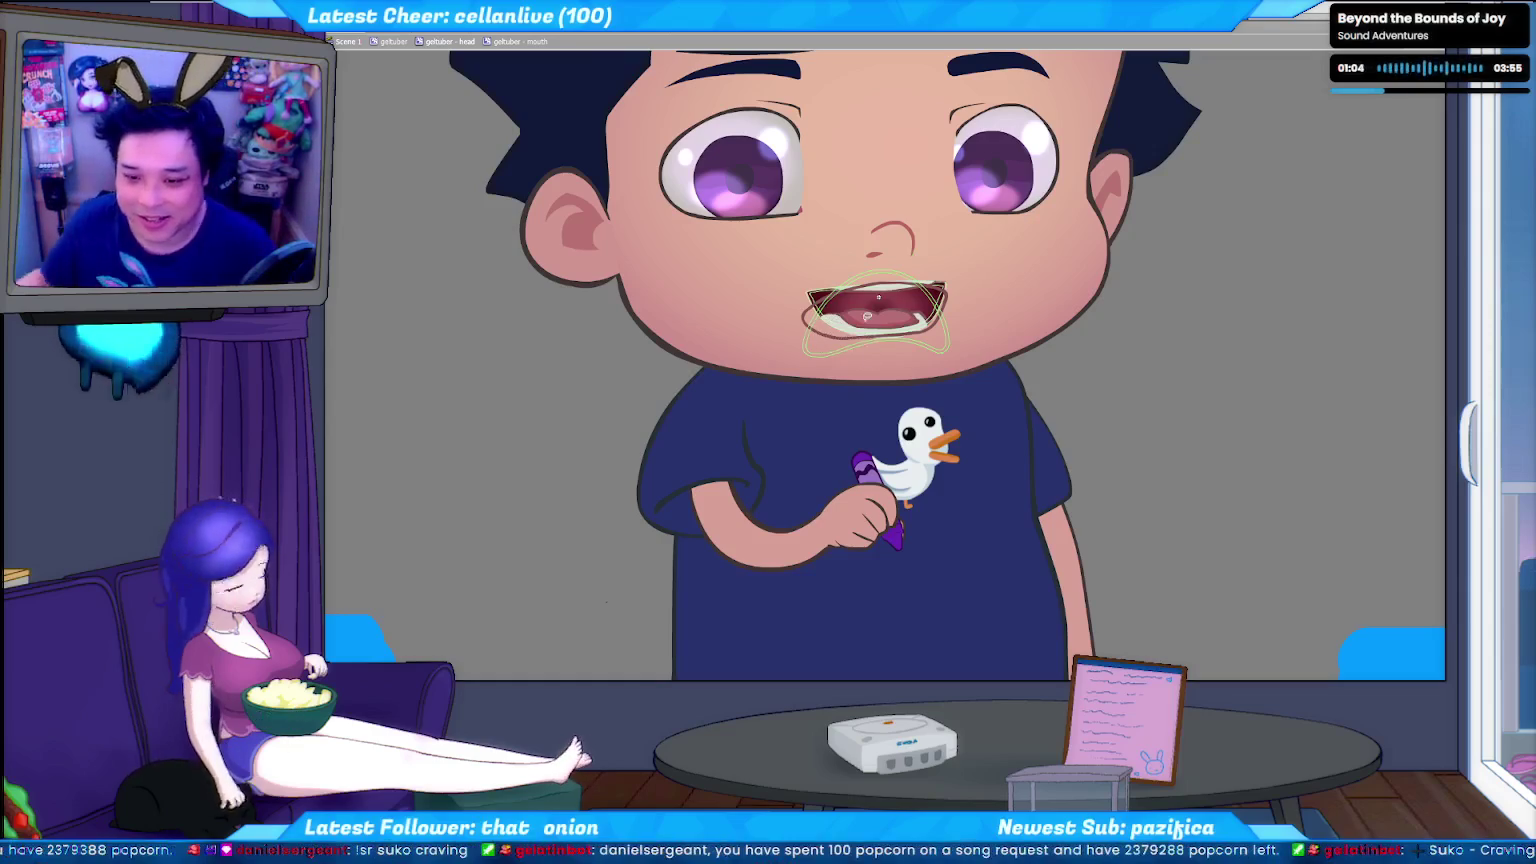
pyautogui.click(805, 325)
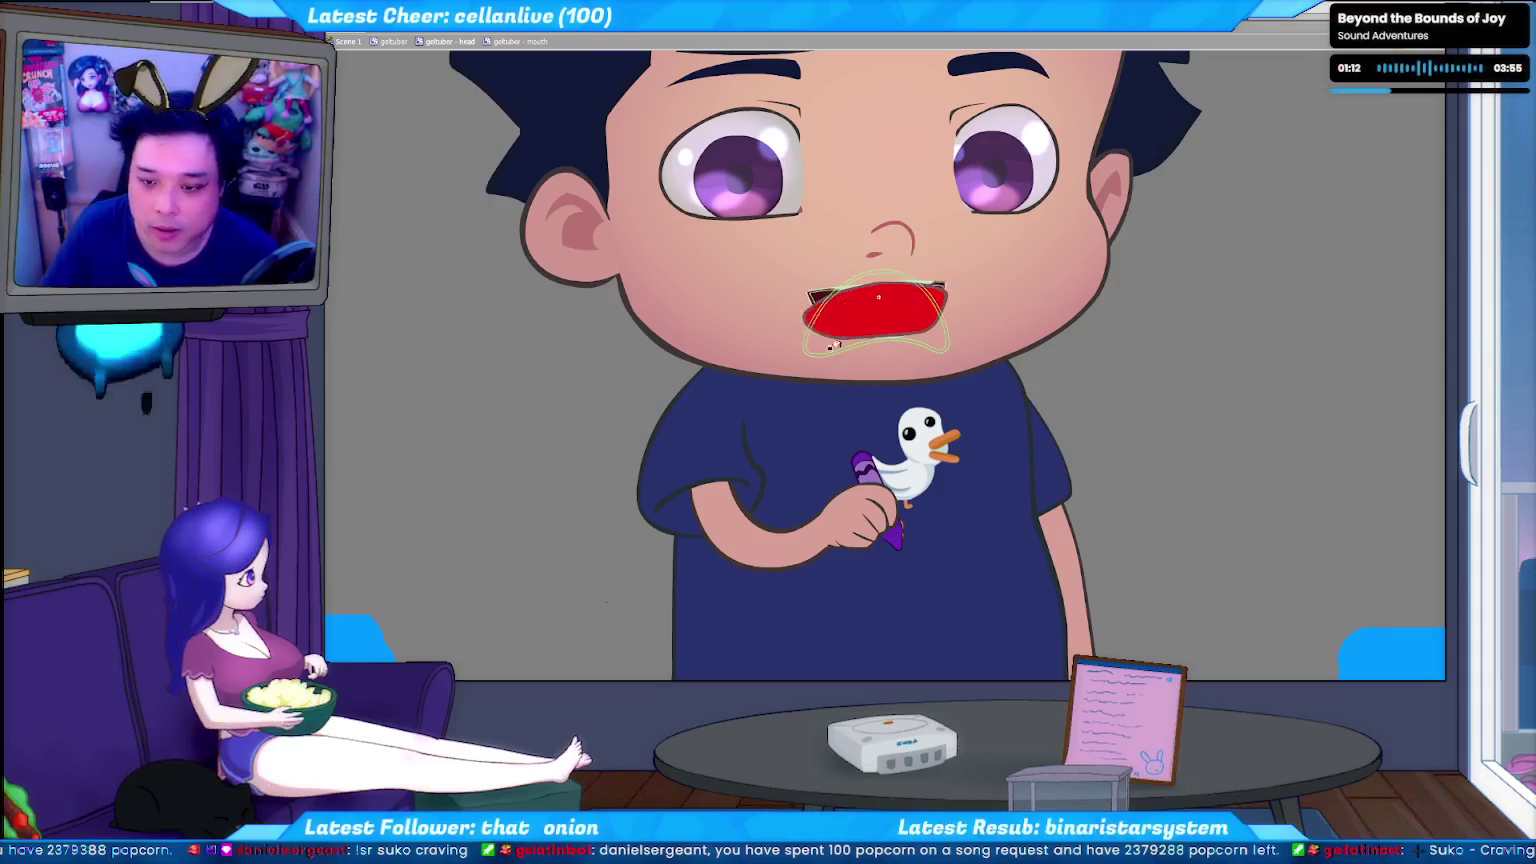
pyautogui.click(886, 318)
# Clear the mouth selection so its teeth-and-tongue texture shows normally.
pyautogui.click(875, 297)
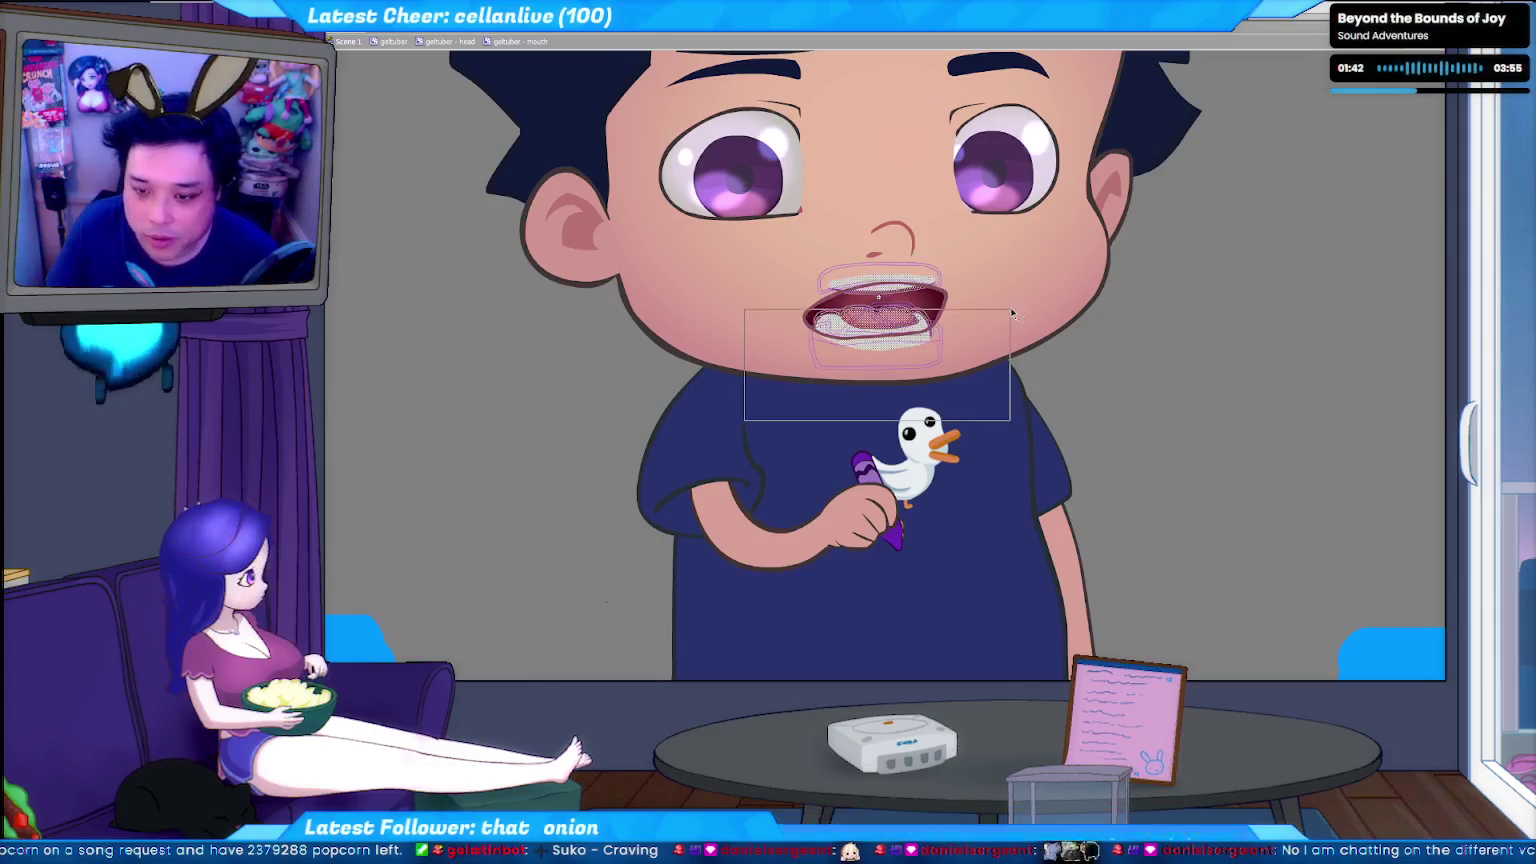
pyautogui.moveTo(1012, 314); pyautogui.dragTo(1023, 295)
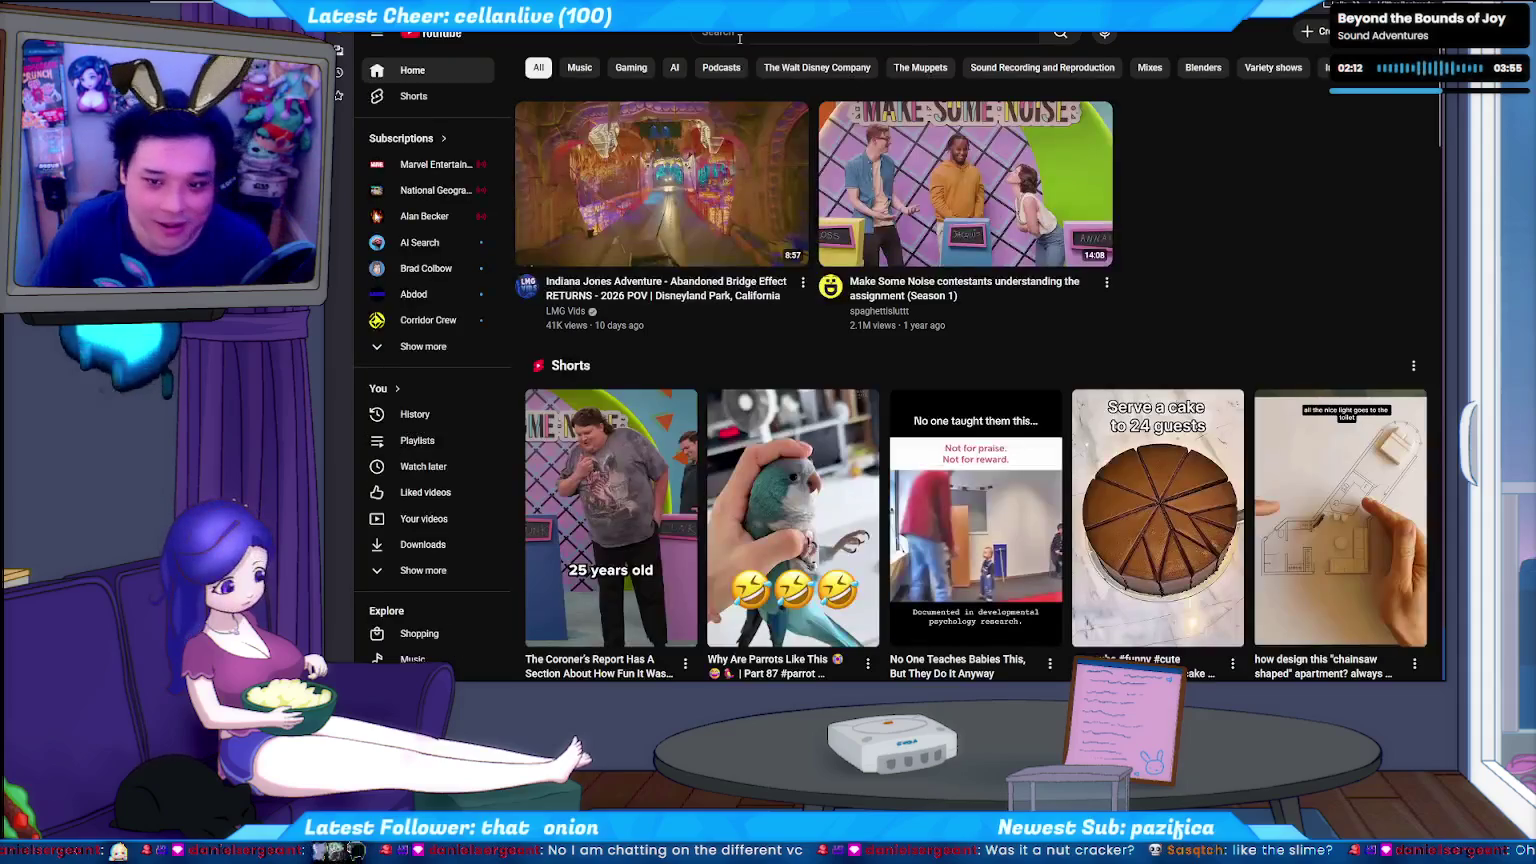
# Search YouTube for 'real ghostbusters toy'.
pyautogui.click(740, 36)
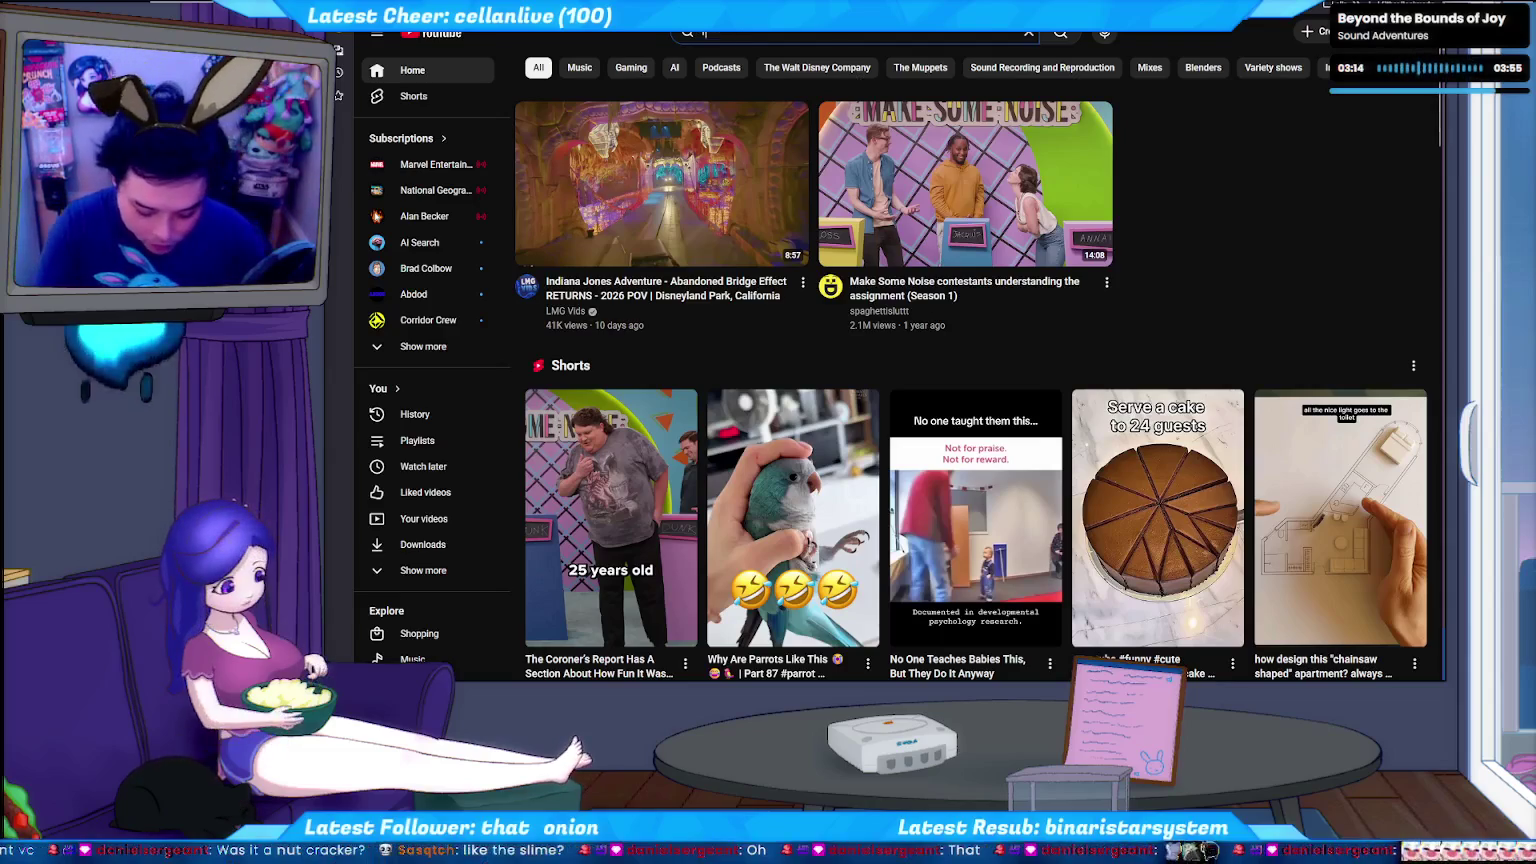
pyautogui.write('eal ghostbusters ')
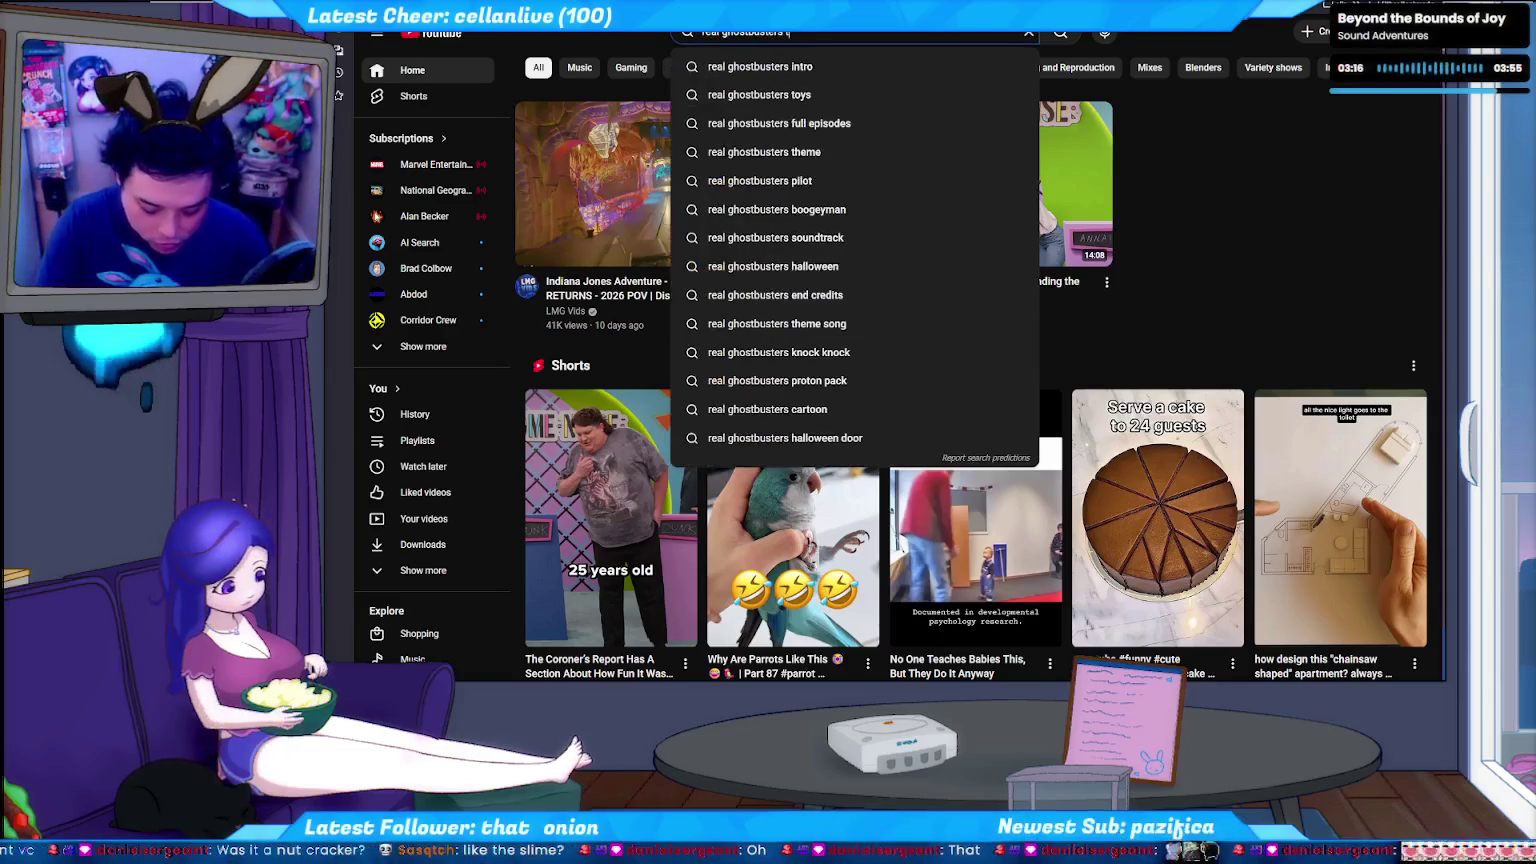
pyautogui.write('toy')
pyautogui.press('Escape')
pyautogui.press('Return')
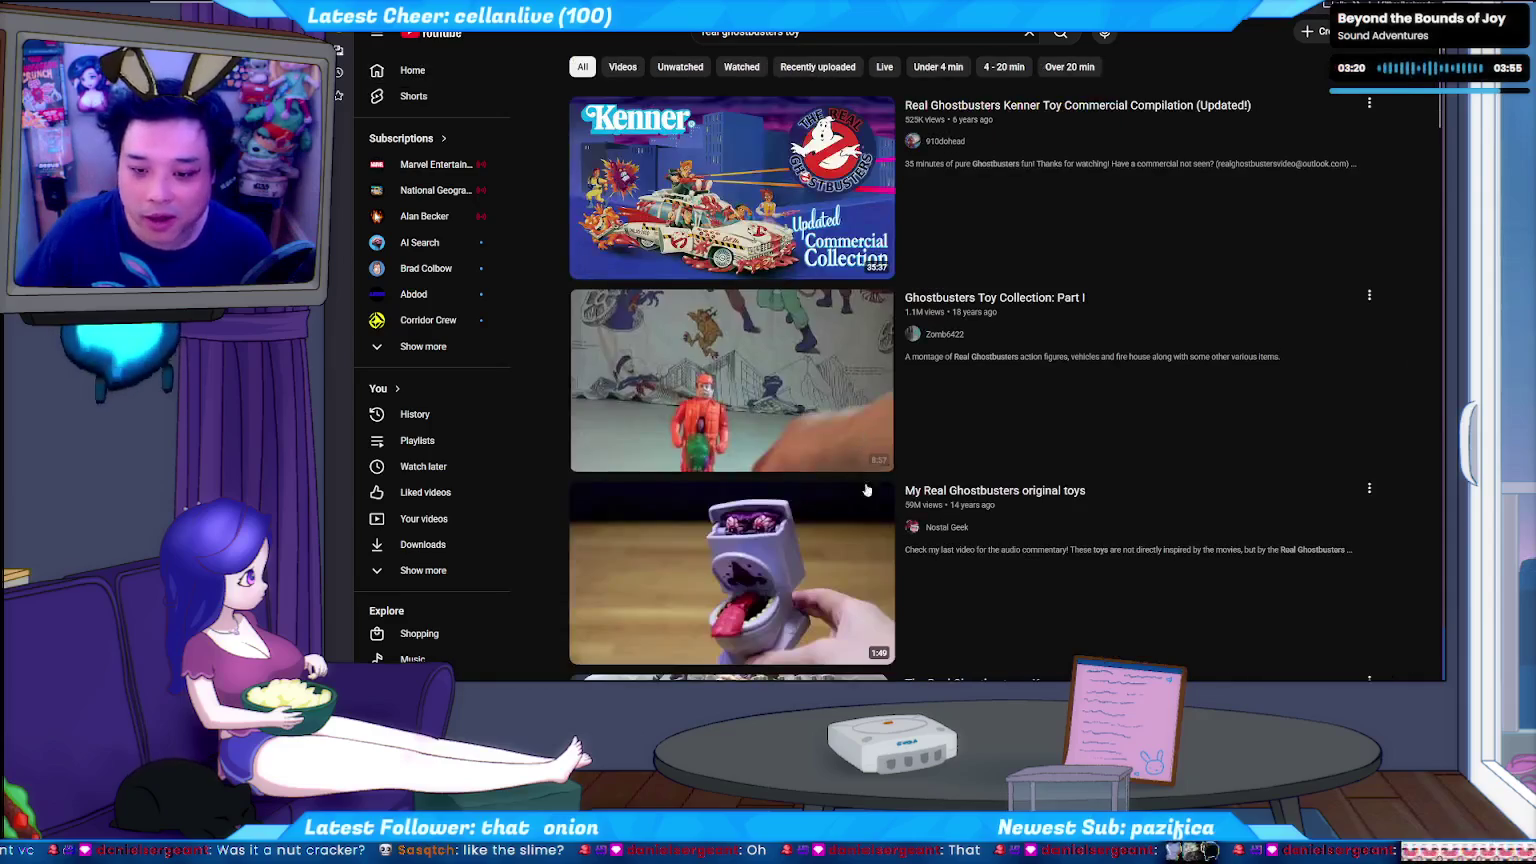
# Scroll the results and open The Real Ghostbuster's Action Figures Commercial.
pyautogui.scroll(-3, 1048, 228)
pyautogui.scroll(-3, 1012, 230)
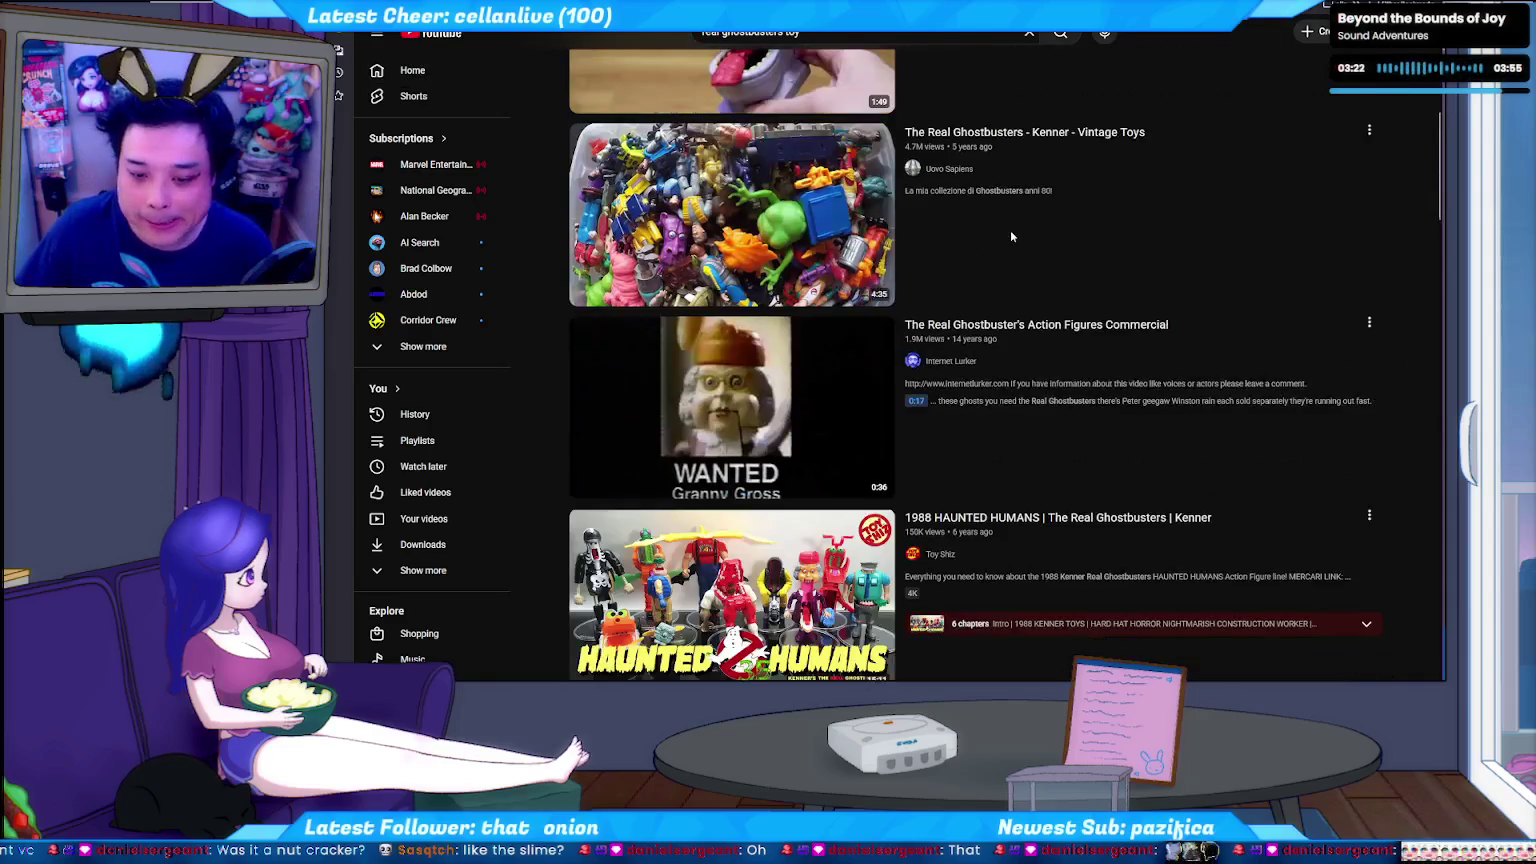
pyautogui.click(1075, 328)
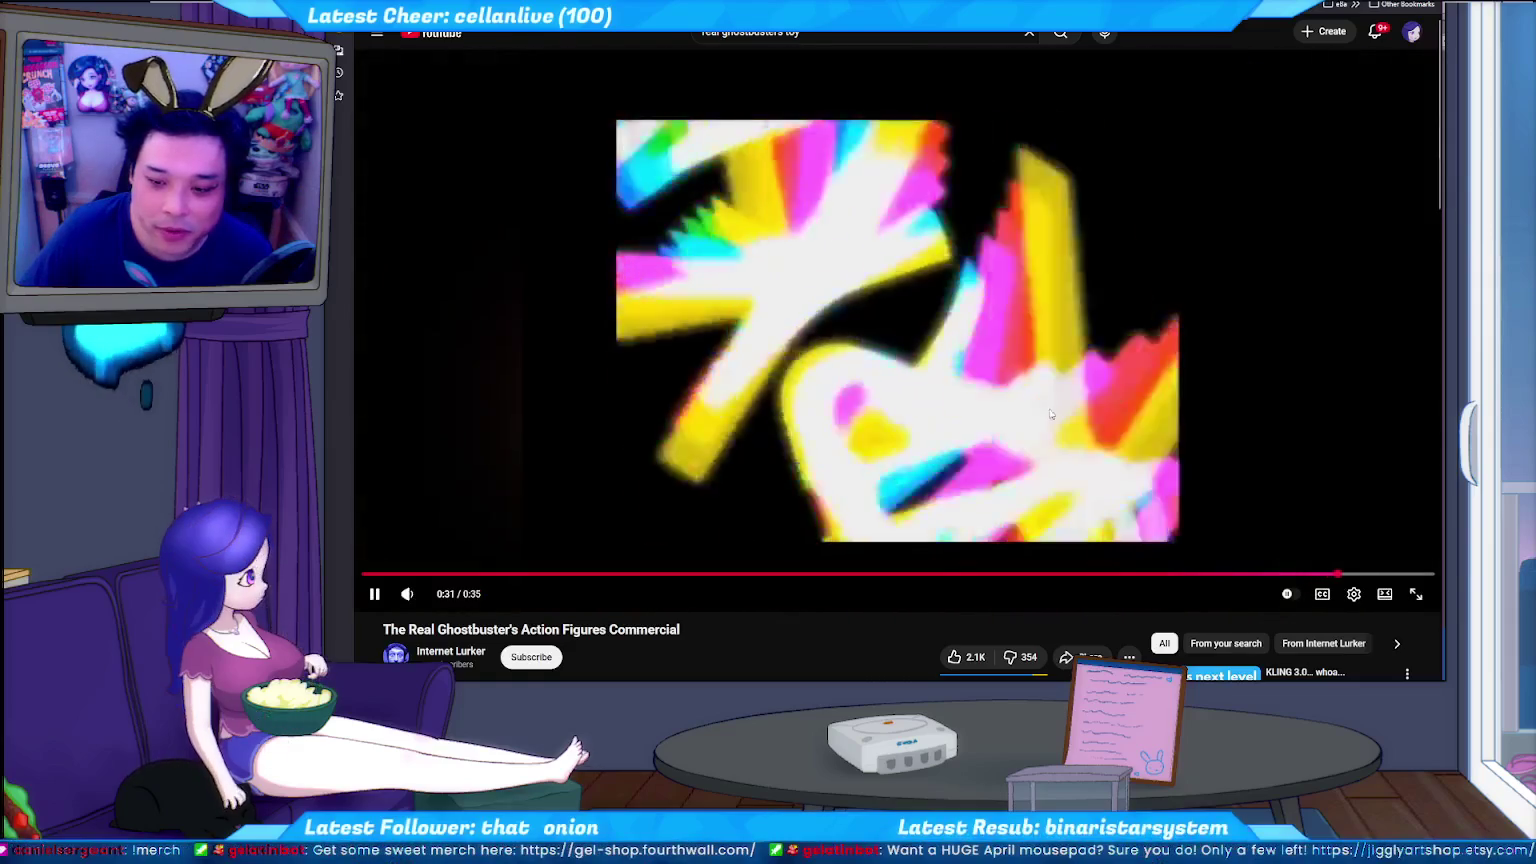
# Pause the commercial, rewind to 0:20, and step forward two frames.
pyautogui.click(1029, 459)
pyautogui.moveTo(995, 576); pyautogui.dragTo(985, 578)
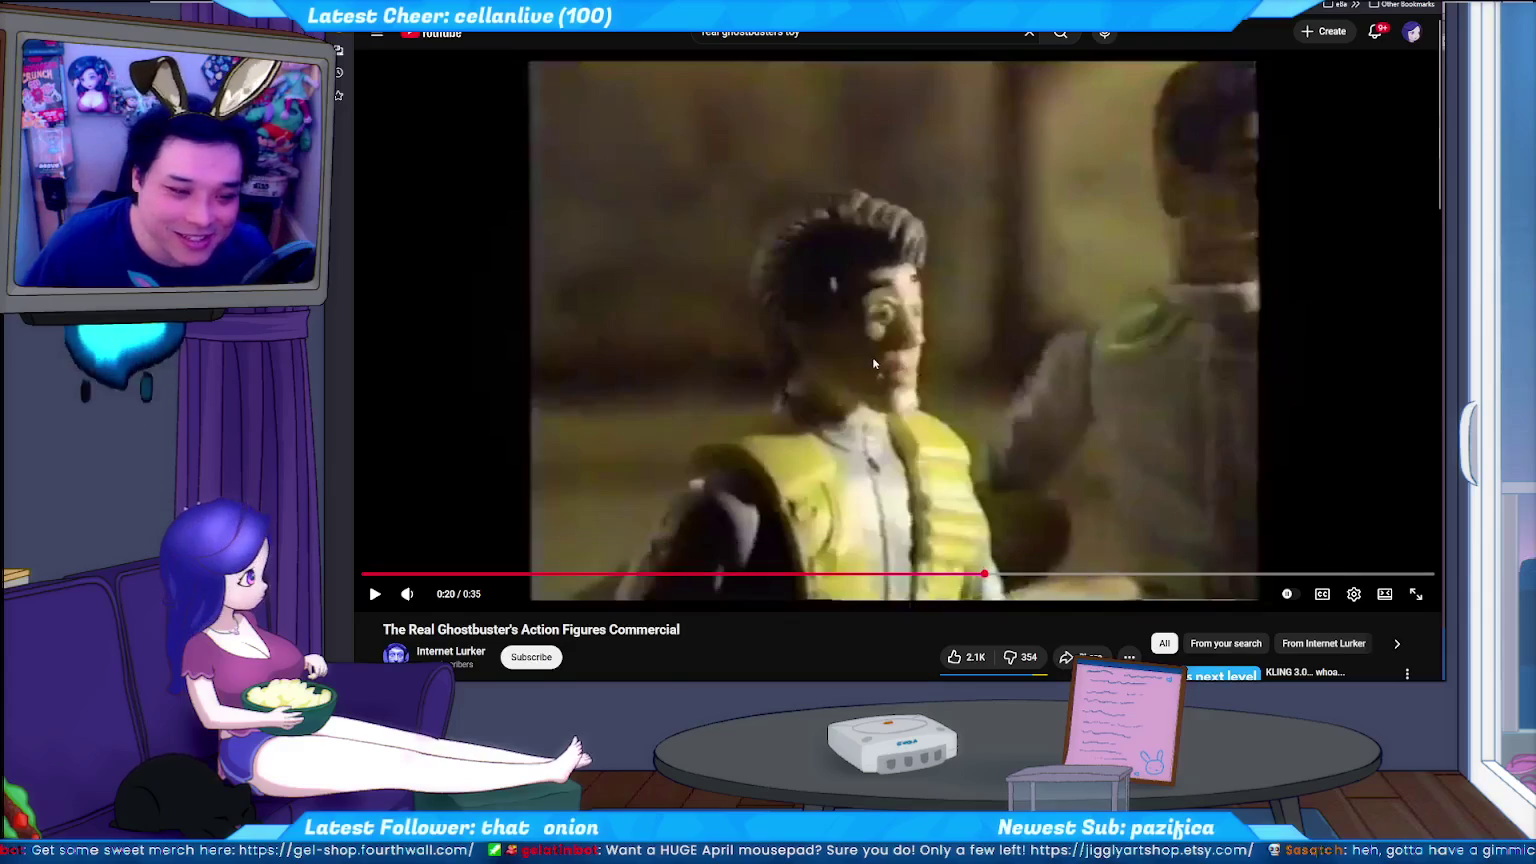
pyautogui.click(940, 315)
pyautogui.click(1062, 398)
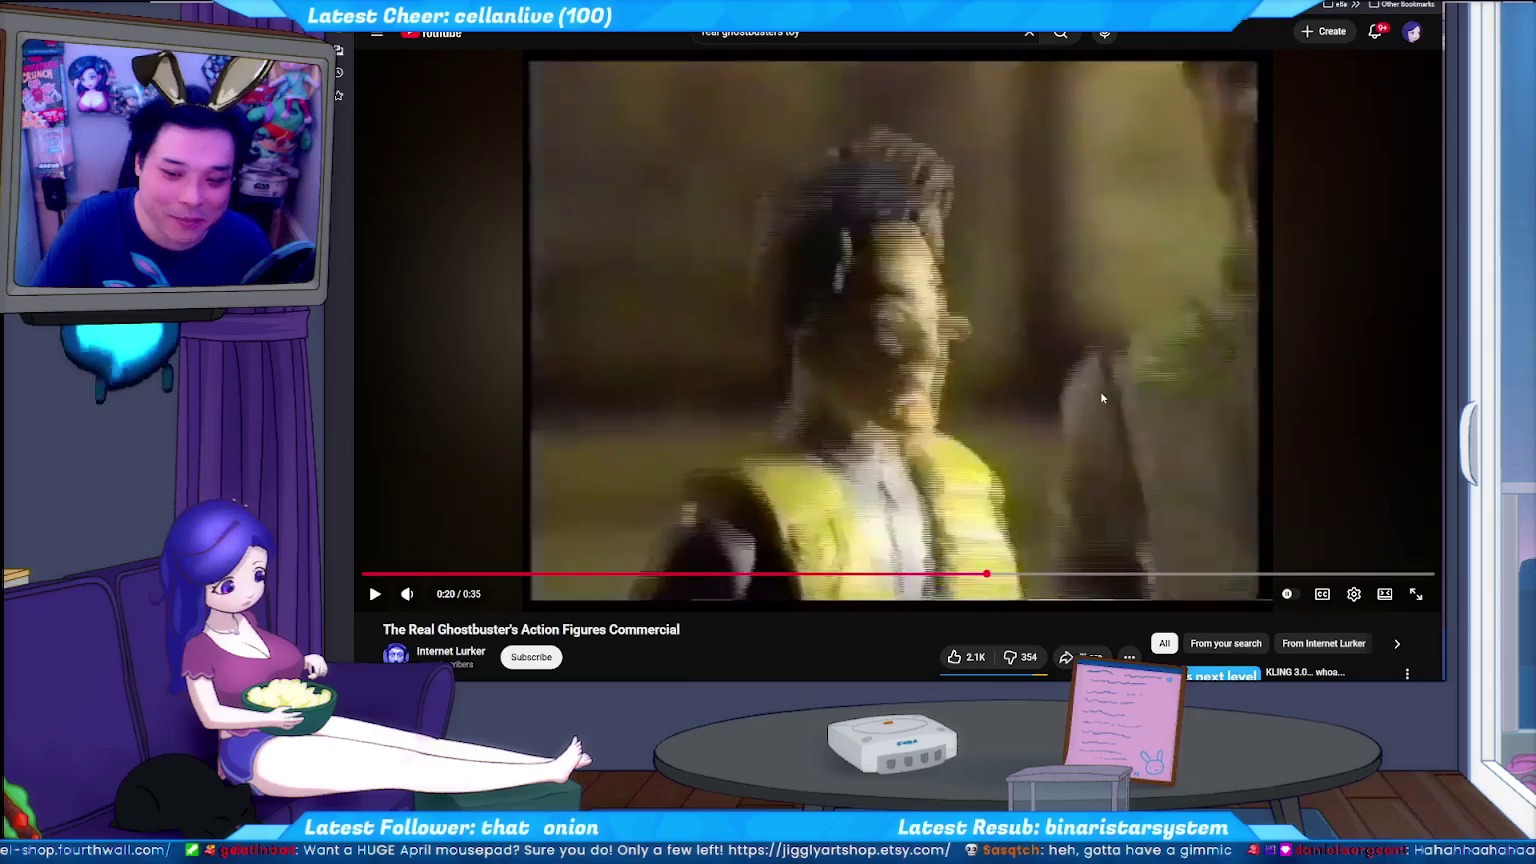
pyautogui.press('.')
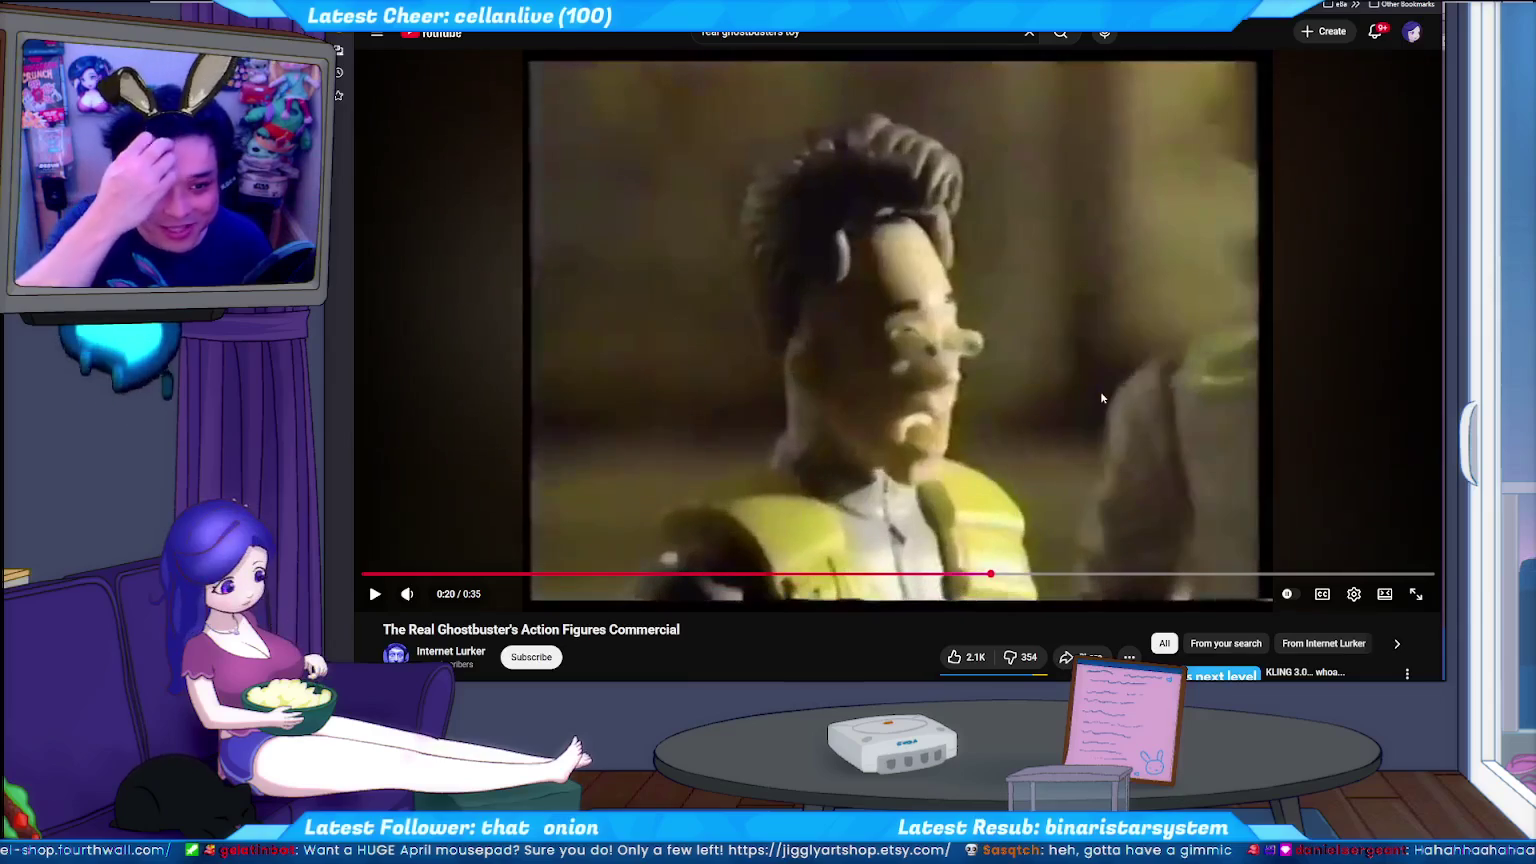
pyautogui.press('.')
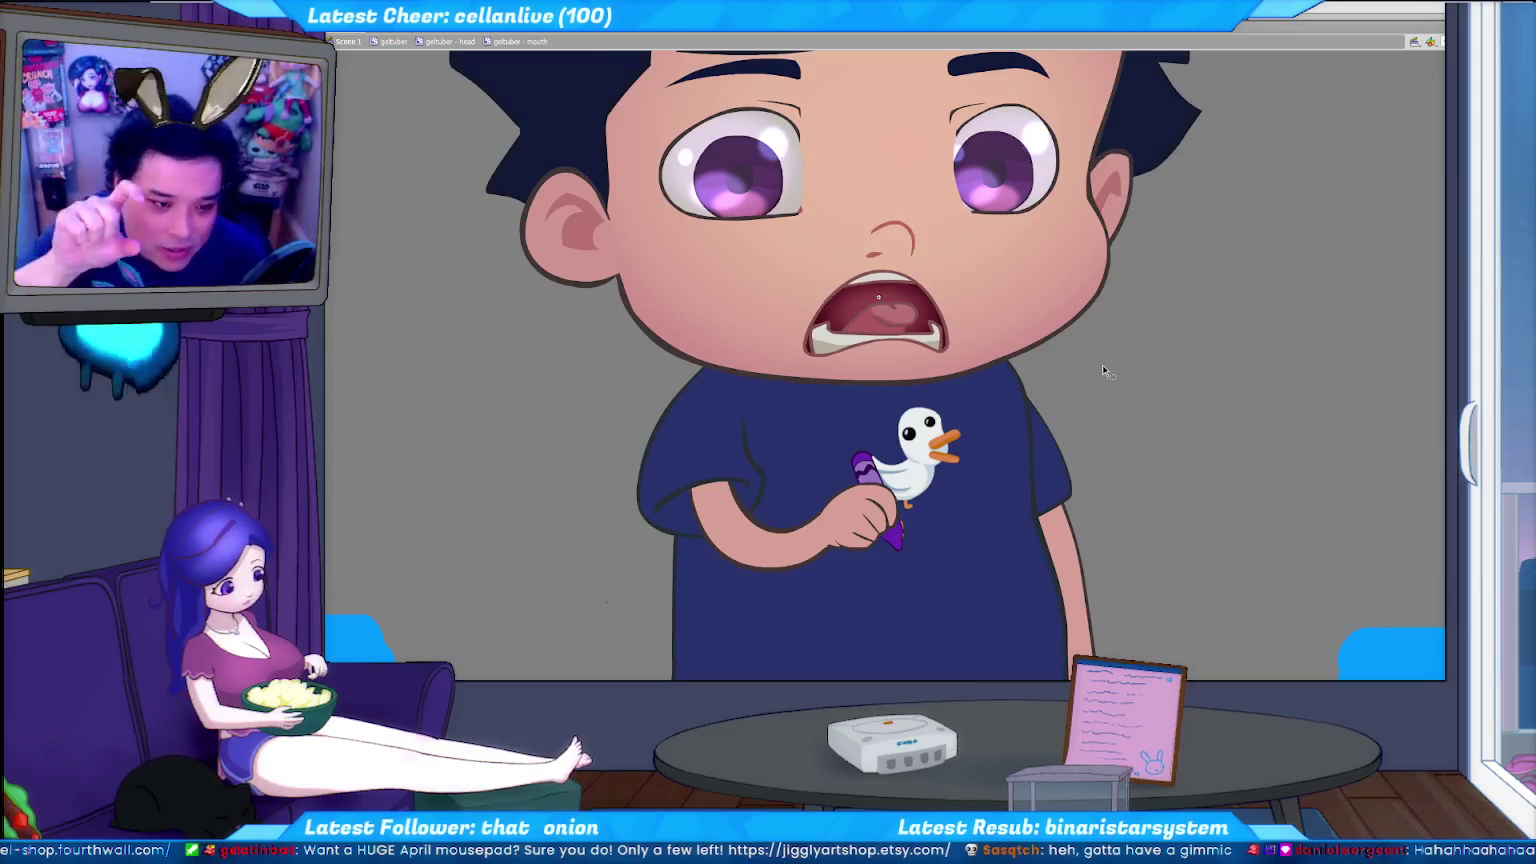
# Save the avatar and minimize Command Prompt to reveal the live tracking preview.
pyautogui.hotkey('ctrl', 's')
pyautogui.hotkey('alt', 'Tab')
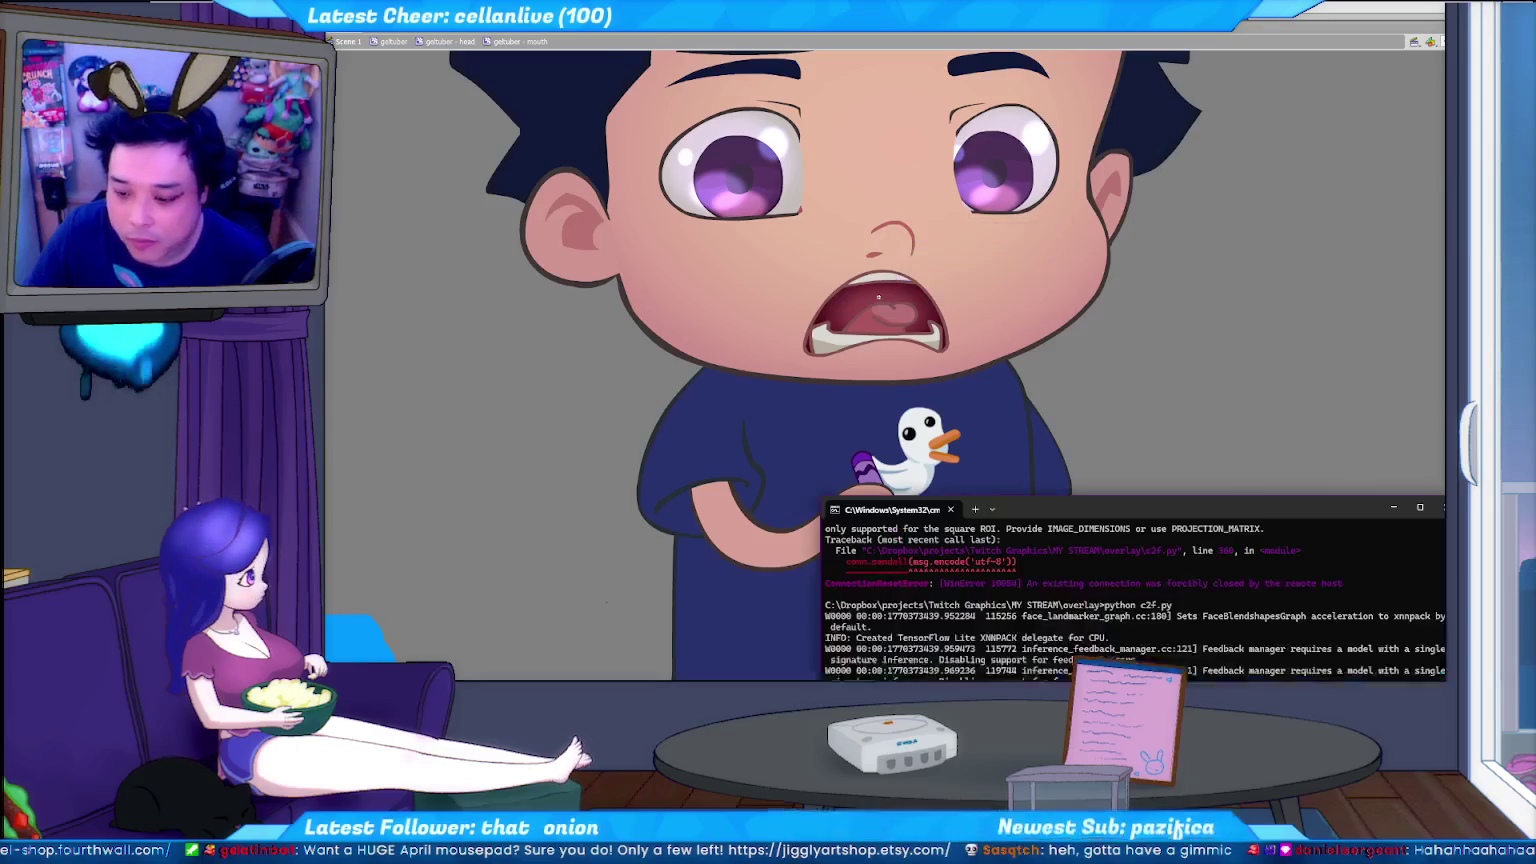
pyautogui.click(1177, 400)
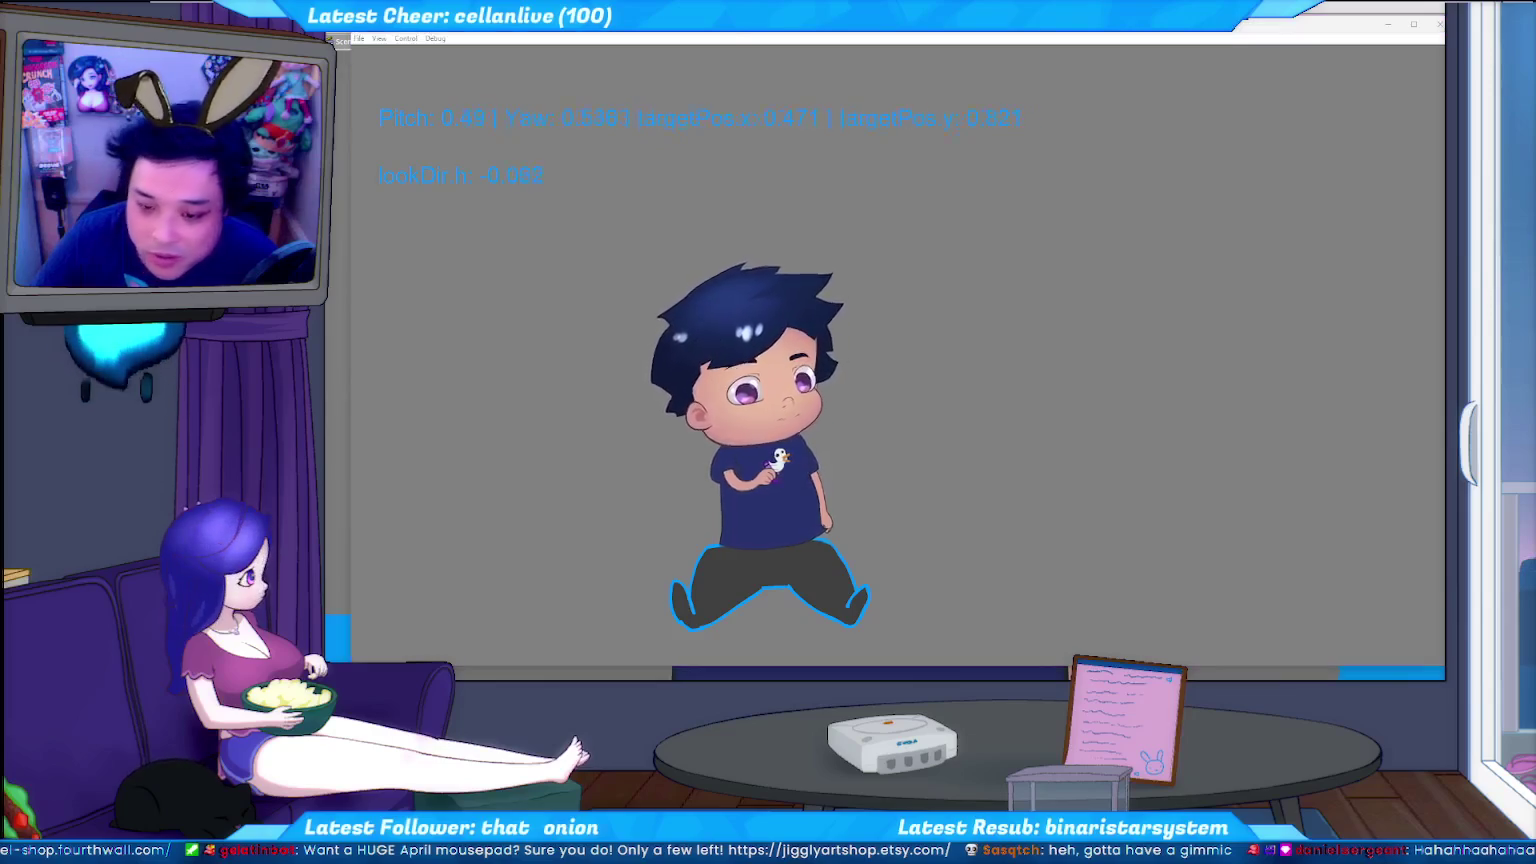
# Move the Volume mixer to the right and toggle mute for obs-browser-page.exe.
pyautogui.hotkey('alt', 'Tab')
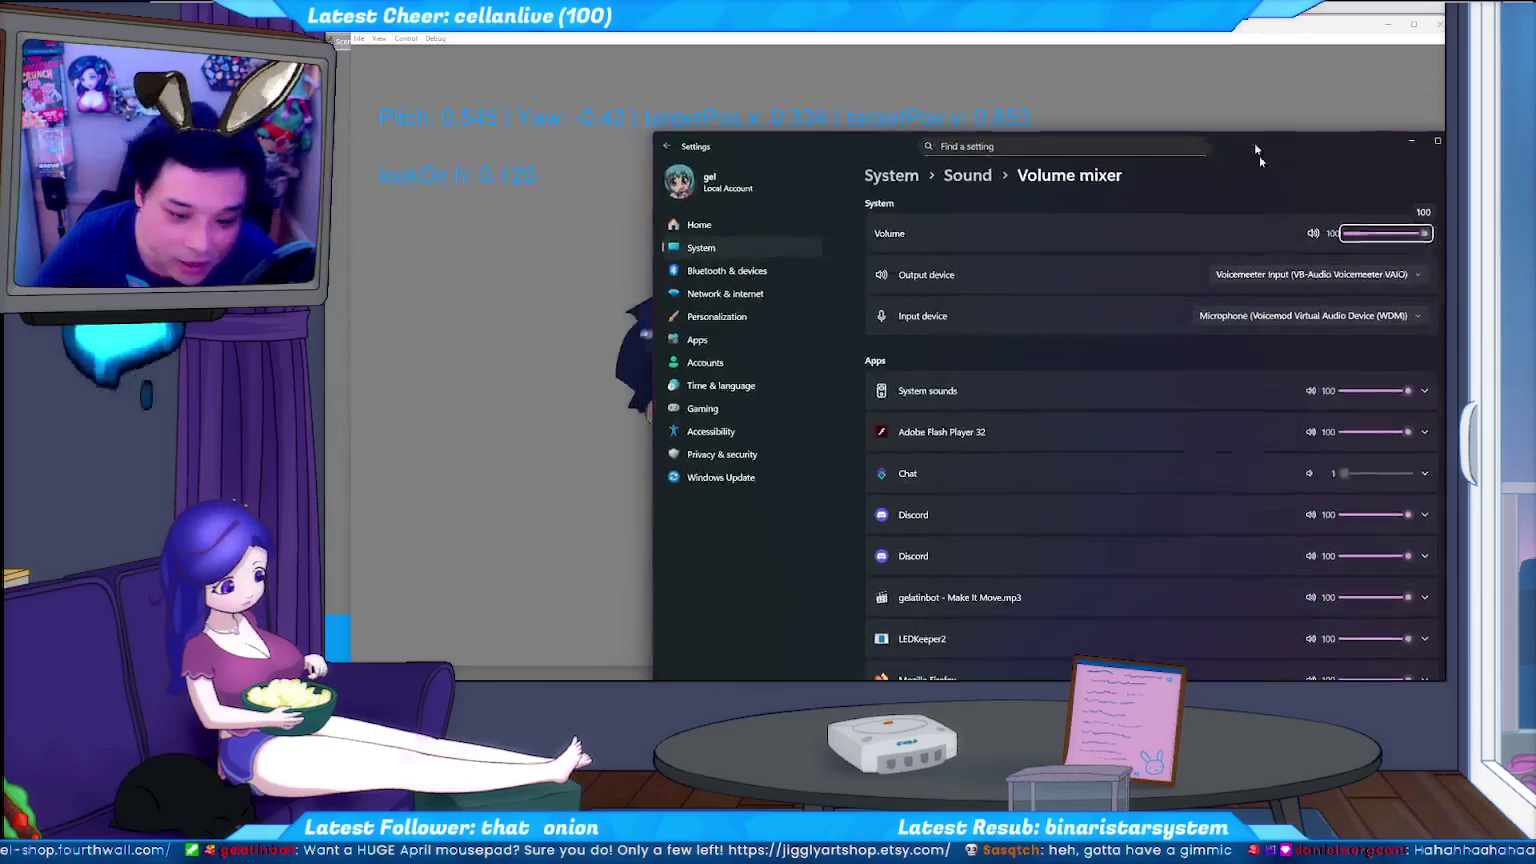
pyautogui.moveTo(528, 31); pyautogui.dragTo(1262, 172)
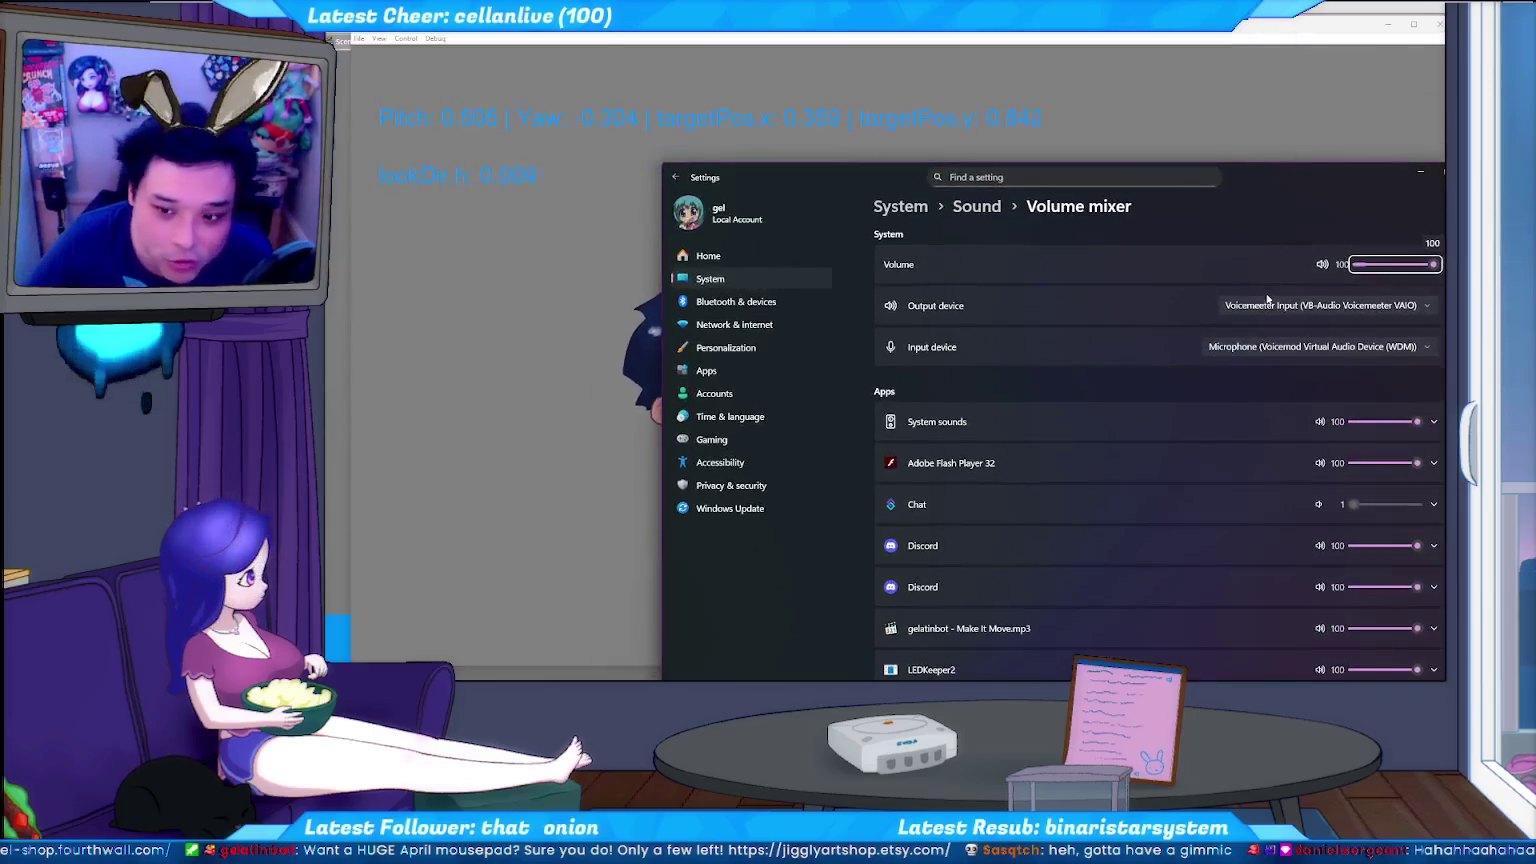
pyautogui.scroll(-3, 1077, 309)
pyautogui.scroll(-3, 1062, 382)
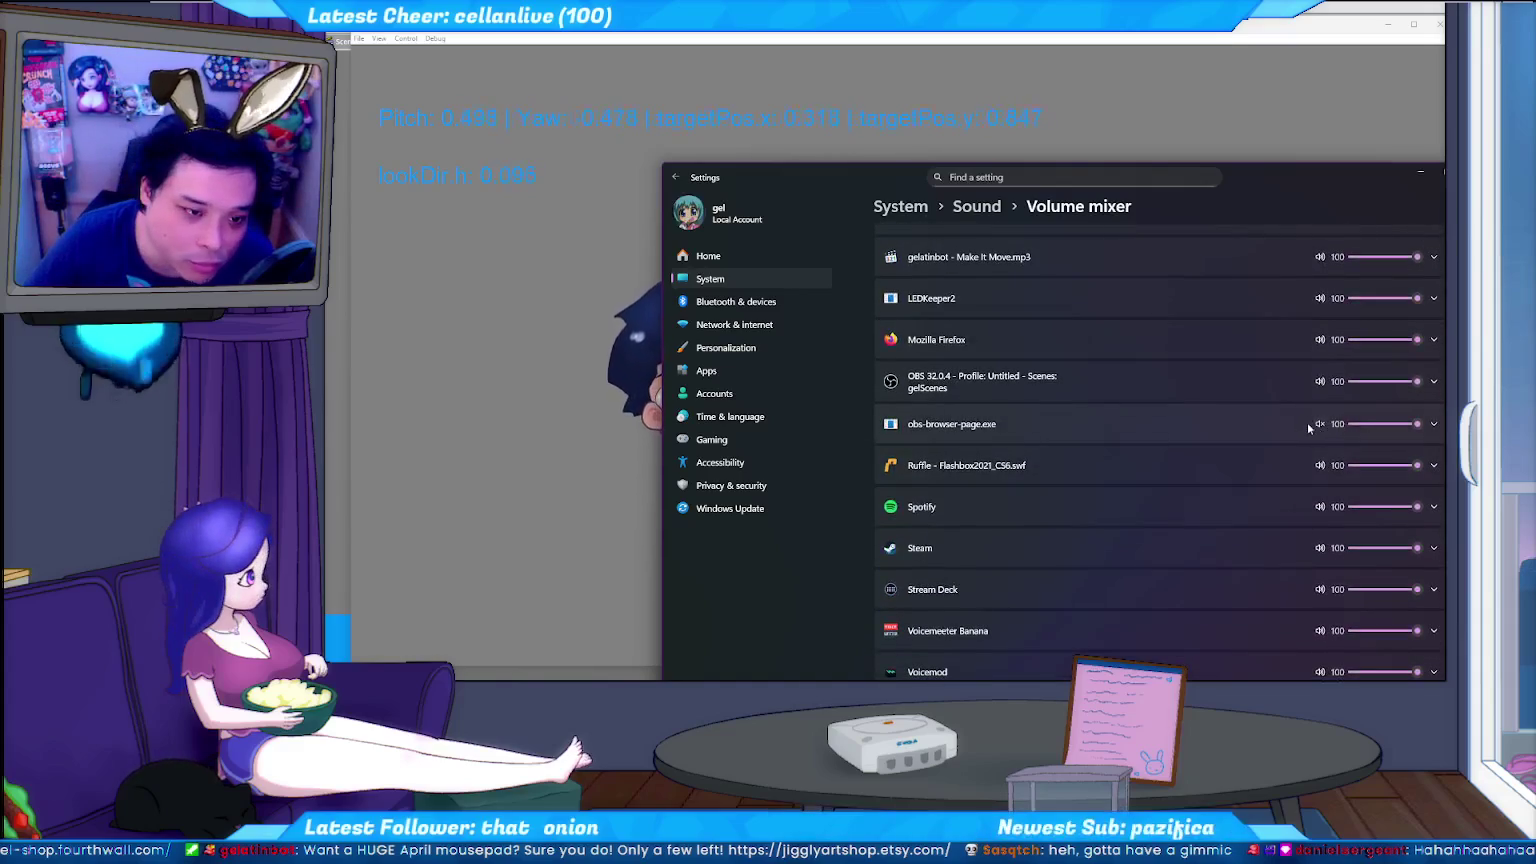
pyautogui.click(1320, 424)
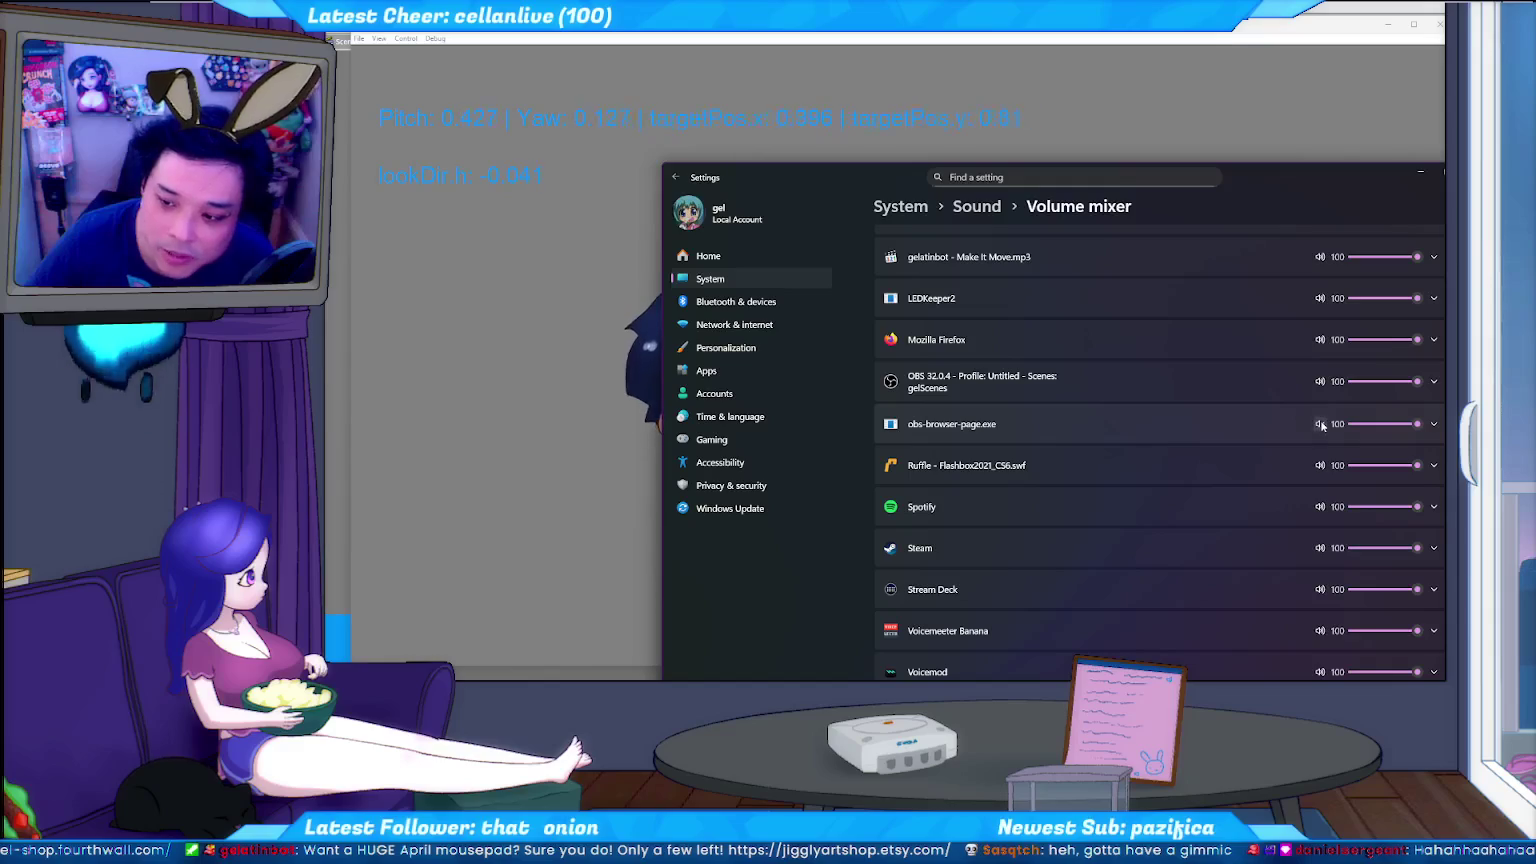